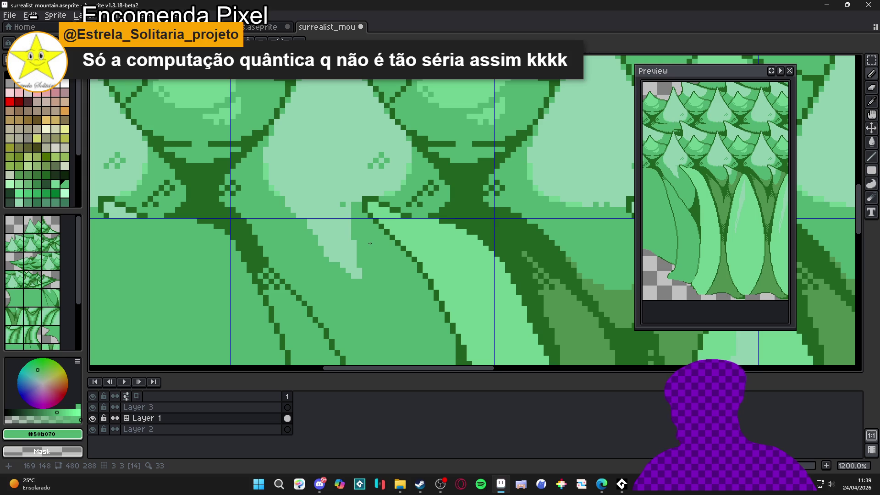
Cover the pale highlight's tip and edge with medium green #50b070, then add a pale pixel beside it.
scroll(365, 234, up, 1)
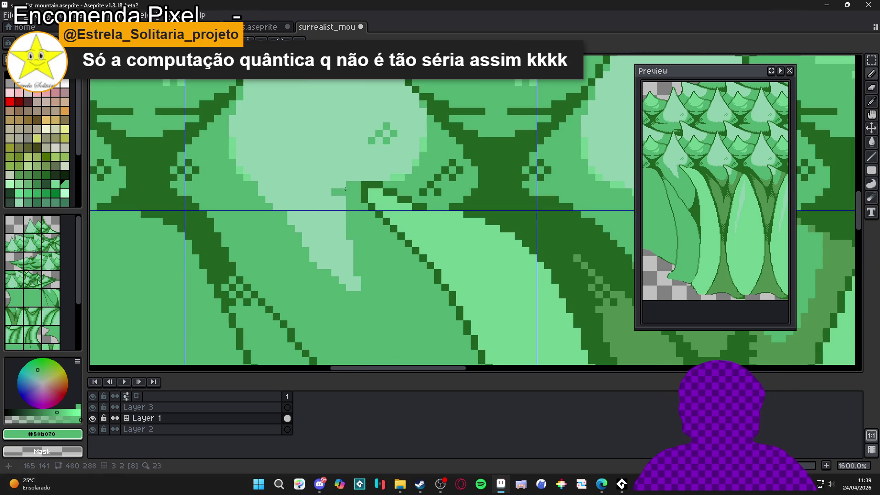
mouse_move(336, 199)
mouse_down()
mouse_move(348, 242)
mouse_move(343, 229)
mouse_up()
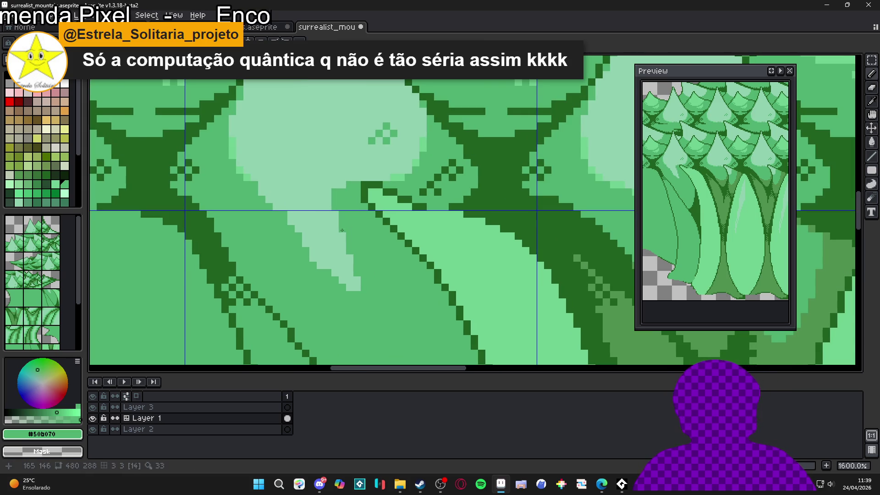
drag(356, 287, 345, 265)
alt+click(302, 239)
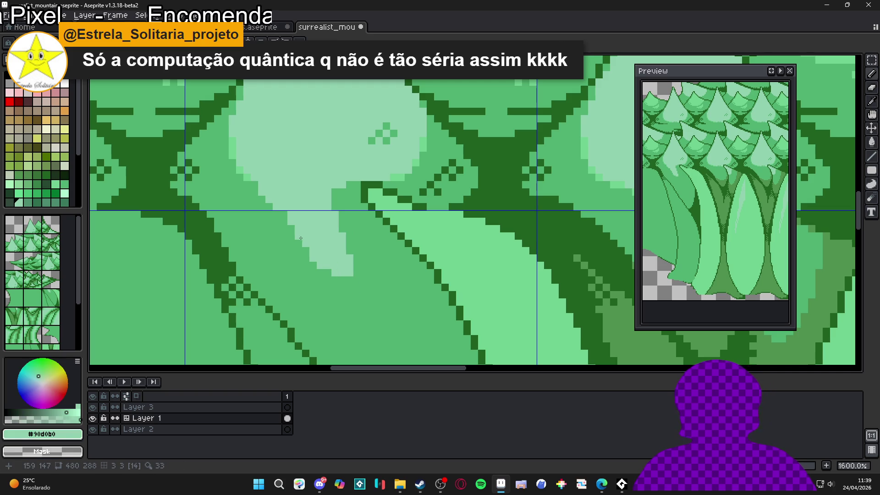
click(326, 273)
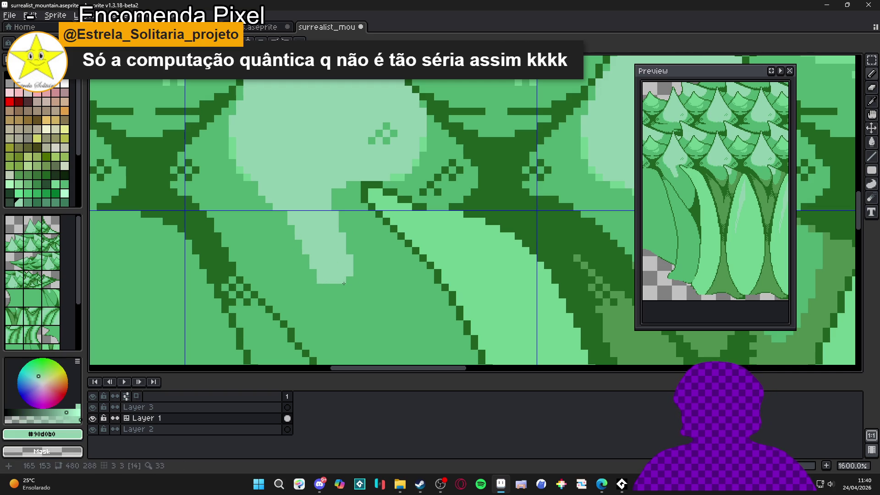
Lengthen the pale streak with a short line and put a medium-green column at its tip.
alt+click(348, 230)
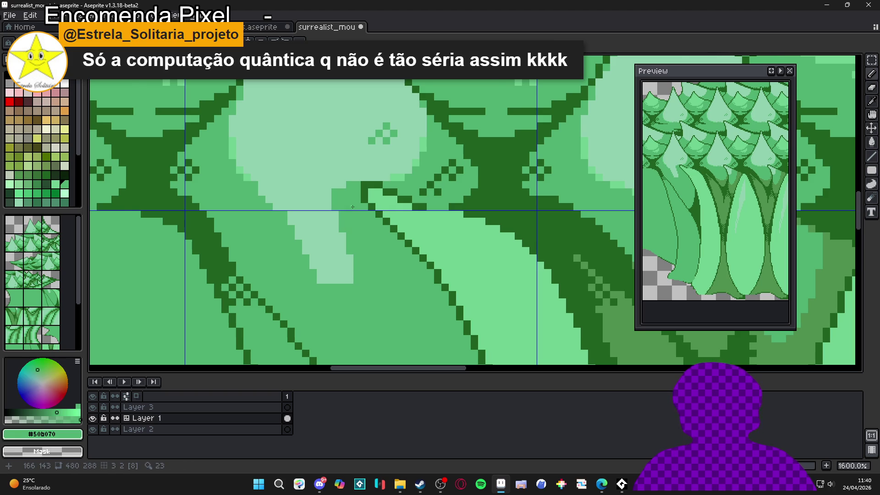
scroll(352, 209, down, 3)
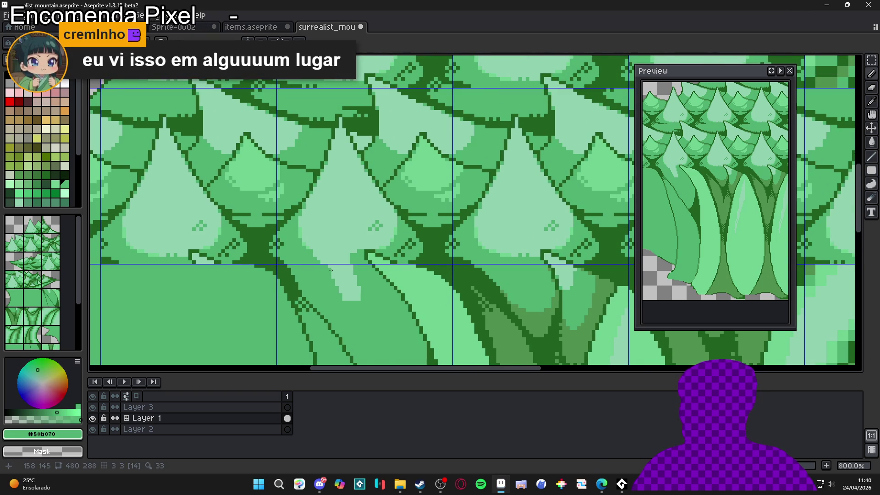
scroll(331, 270, up, 1)
alt+click(350, 269)
click(324, 263)
shift+click(341, 312)
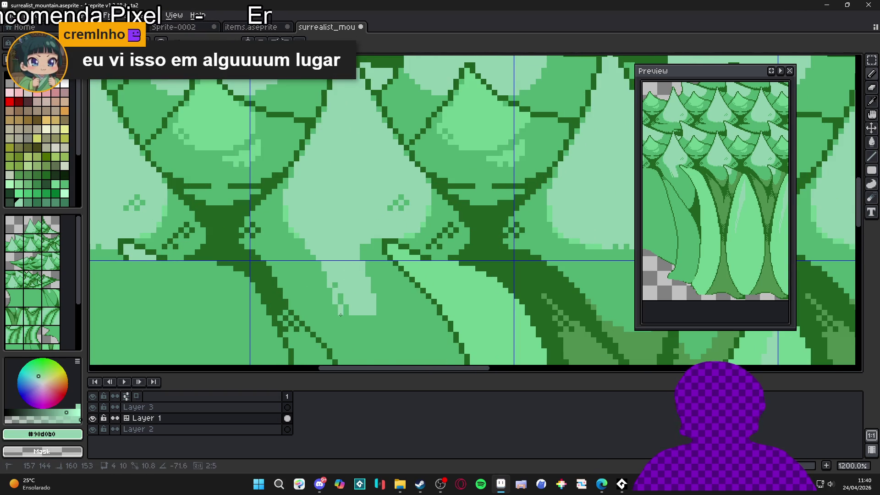
alt+click(390, 316)
click(373, 296)
shift+click(373, 308)
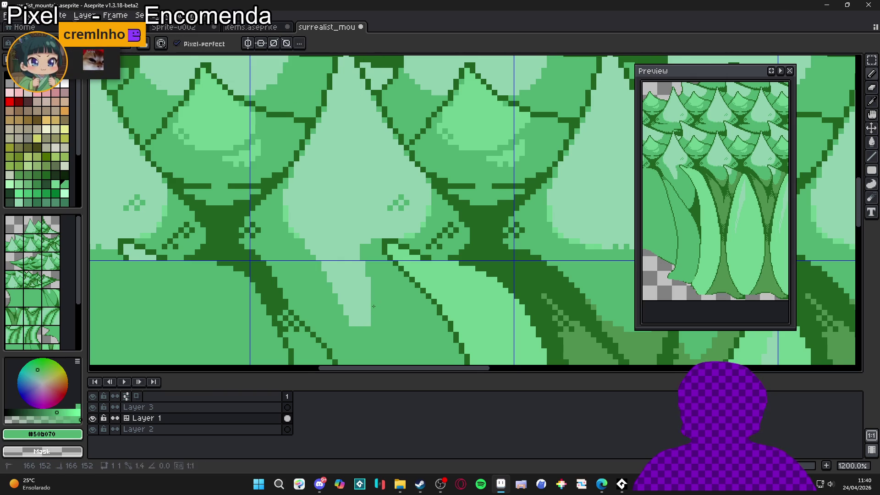
Extend the pale #90d0b0 tip downward into a stepped staircase edge.
scroll(371, 277, up, 1)
alt+click(365, 270)
scroll(367, 284, up, 1)
click(368, 303)
shift+click(366, 326)
click(358, 307)
click(350, 307)
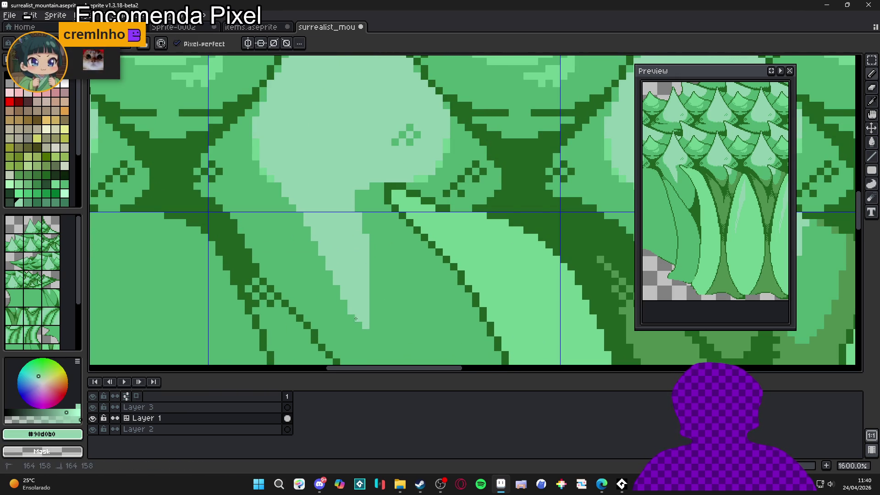
Sample the lighter trunk green and paint two light-green pixels on the streak.
scroll(358, 321, down, 1)
scroll(360, 330, down, 1)
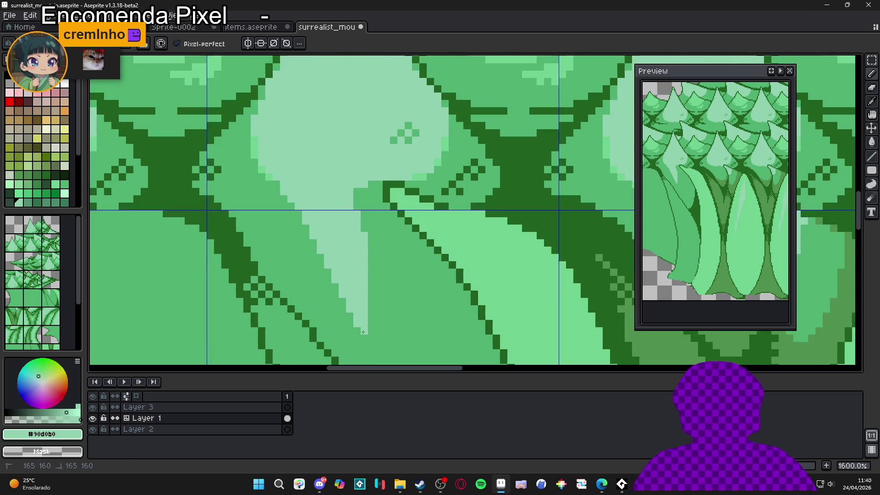
scroll(371, 316, down, 2)
scroll(377, 301, up, 4)
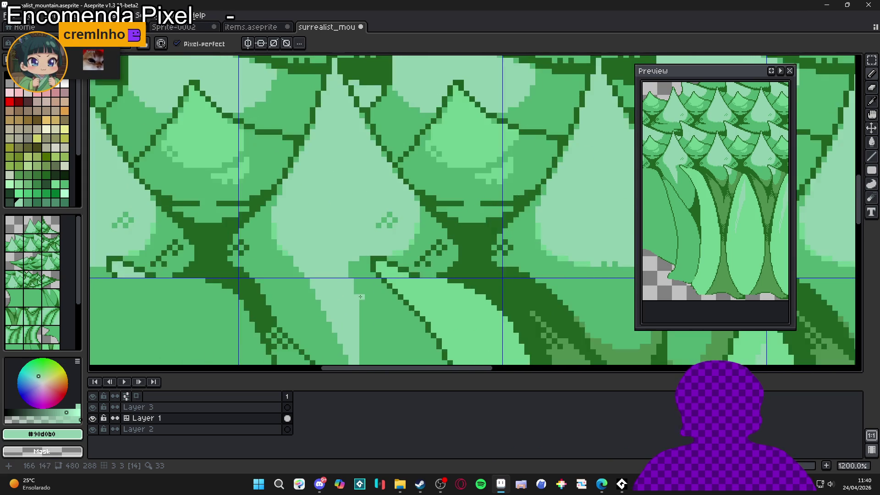
alt+click(353, 285)
scroll(345, 275, down, 3)
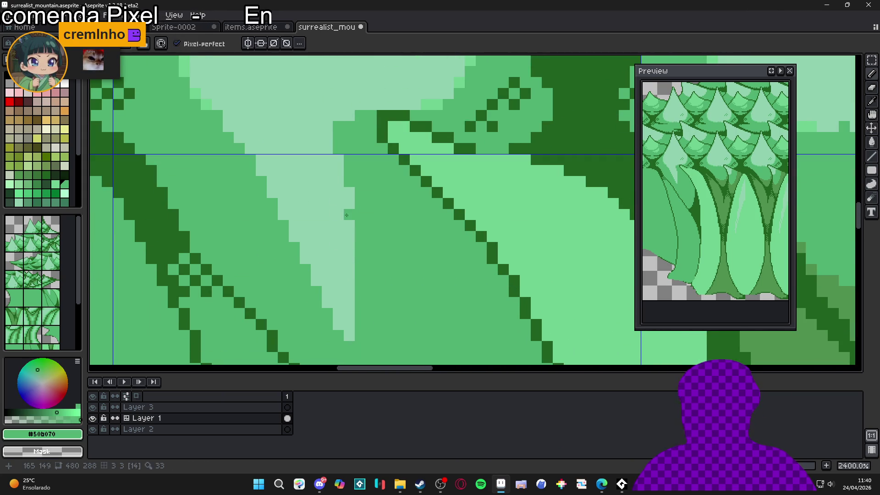
scroll(355, 275, down, 2)
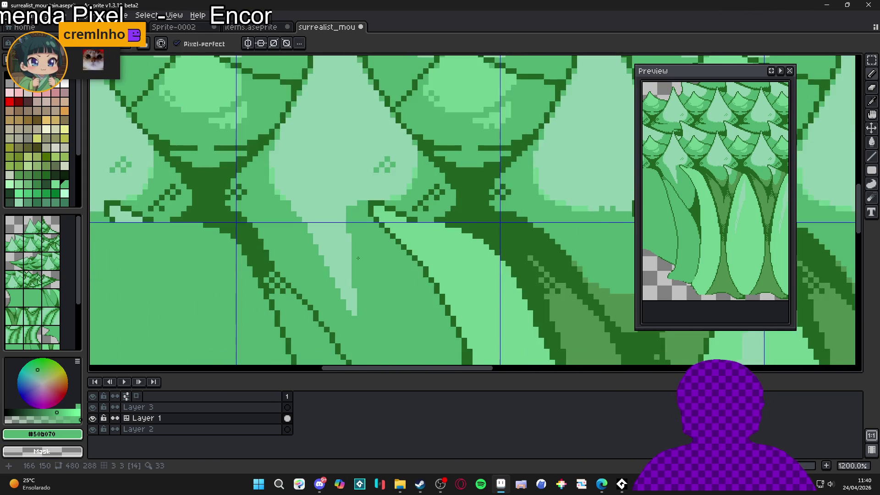
scroll(356, 200, up, 4)
alt+click(444, 185)
drag(362, 199, 347, 200)
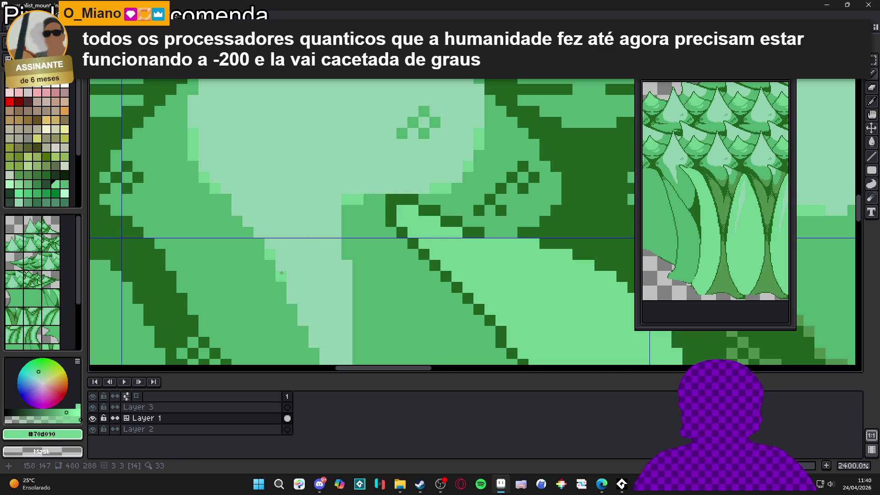
Paint light green #70d090 over the pale column's lower end and touch up pixels near its top.
scroll(316, 221, down, 3)
scroll(321, 229, down, 3)
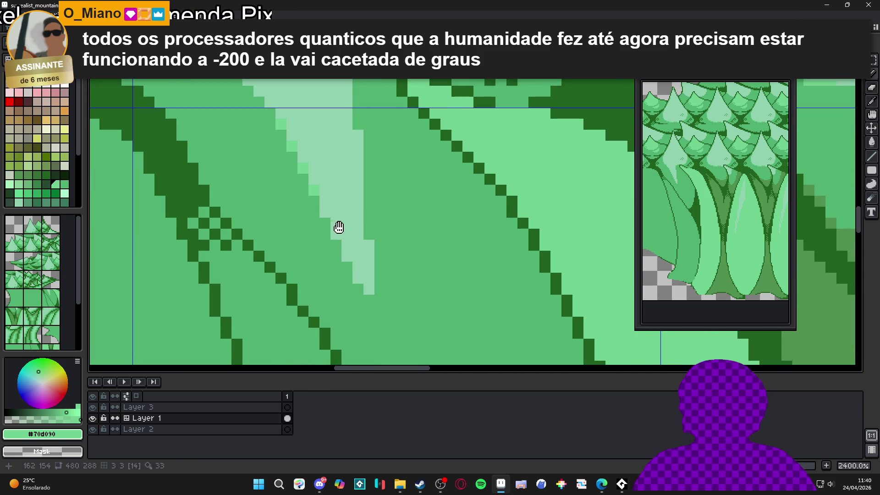
mouse_move(362, 277)
mouse_down()
mouse_move(373, 274)
mouse_move(358, 277)
mouse_move(372, 284)
mouse_up()
drag(358, 243, 347, 244)
click(358, 233)
click(359, 134)
click(348, 133)
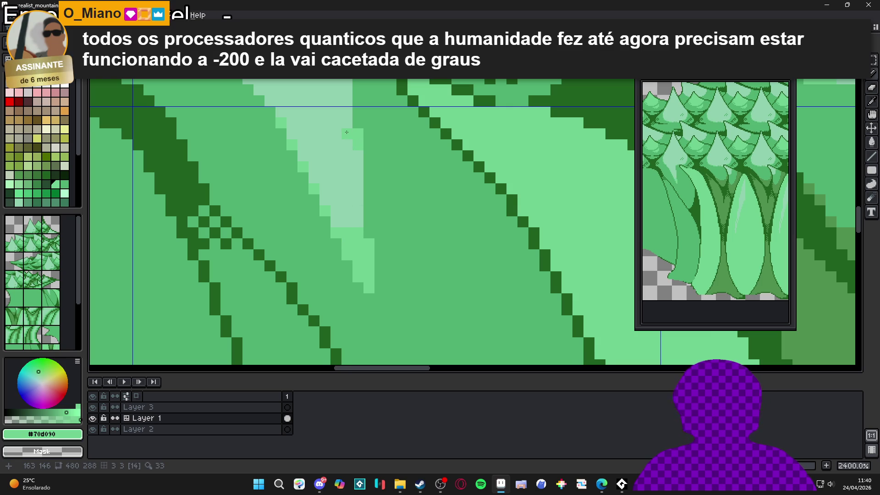
Add a light-green pixel and a short light-green stroke along the streak.
scroll(348, 134, down, 3)
scroll(358, 215, up, 2)
scroll(359, 215, up, 1)
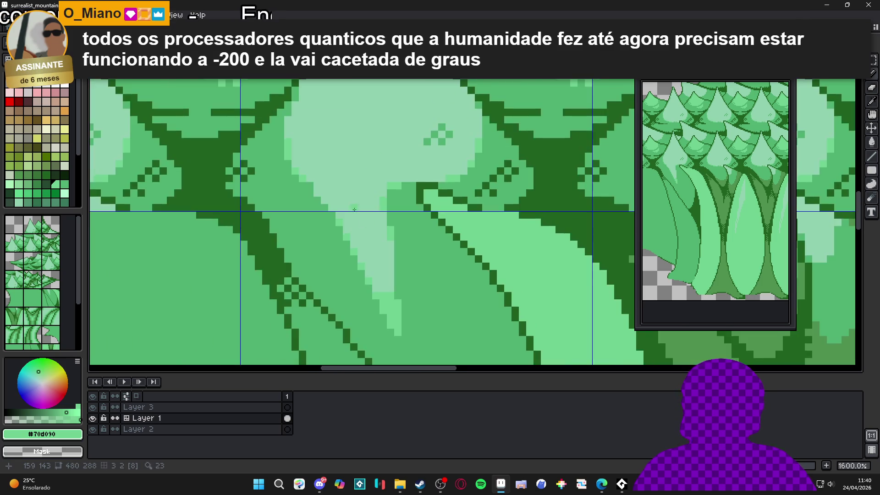
scroll(359, 216, down, 1)
scroll(348, 238, down, 1)
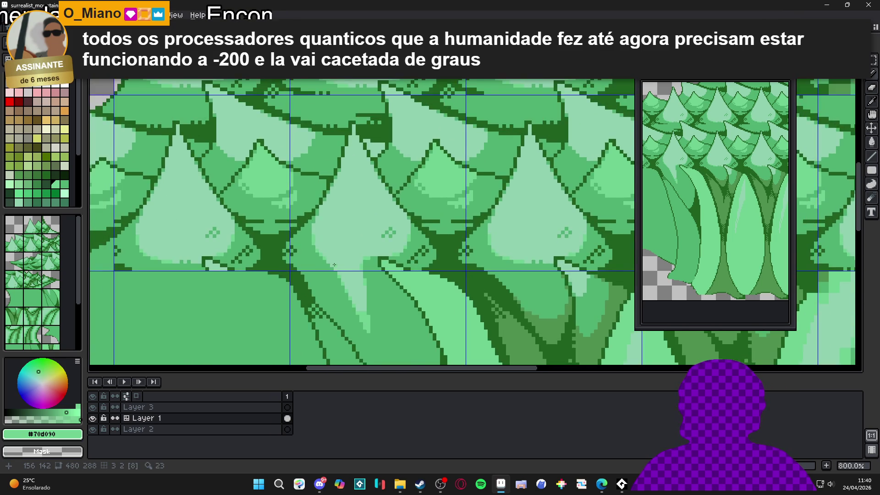
scroll(332, 265, down, 2)
scroll(349, 314, up, 5)
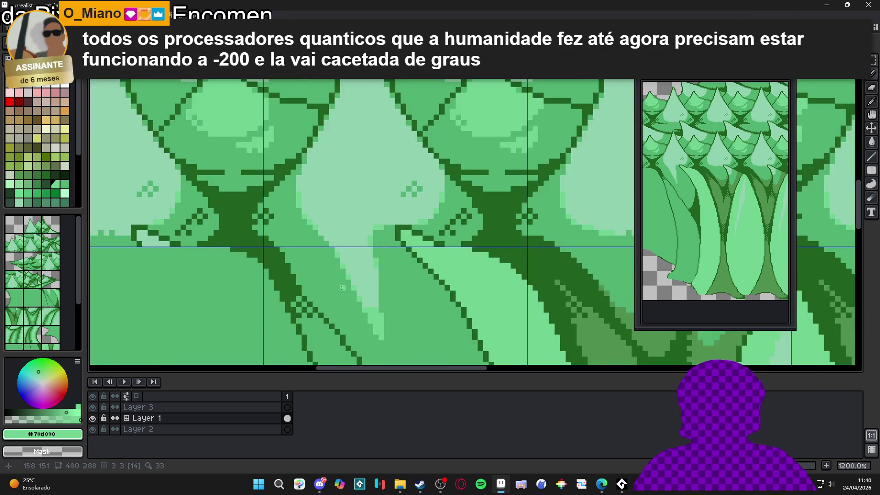
click(344, 287)
mouse_move(356, 256)
mouse_down()
mouse_move(395, 265)
mouse_move(373, 254)
mouse_move(399, 241)
mouse_move(396, 207)
mouse_up()
Recolour the leftover pale mint pixels at the column's bottom in light green.
click(390, 293)
click(388, 243)
click(378, 244)
click(388, 233)
click(366, 244)
click(353, 244)
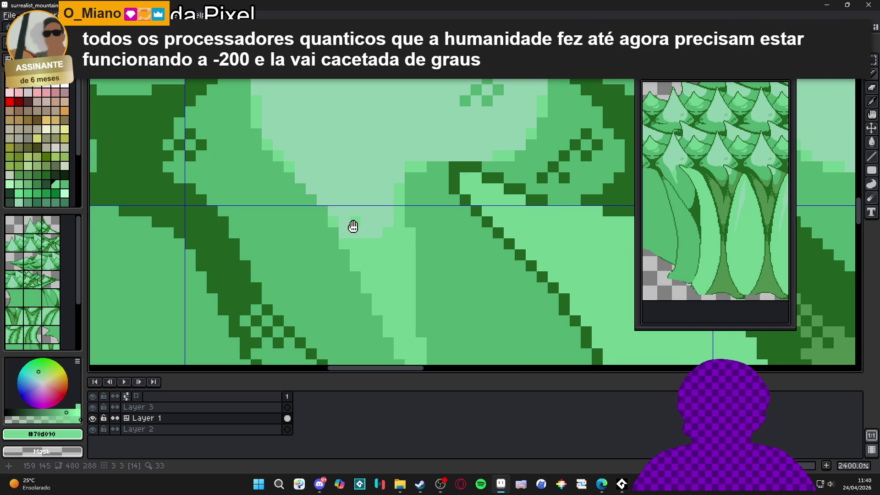
Pan and zoom around the trunk to review the short pale wedge under the foliage.
drag(354, 221, 388, 262)
scroll(379, 271, down, 6)
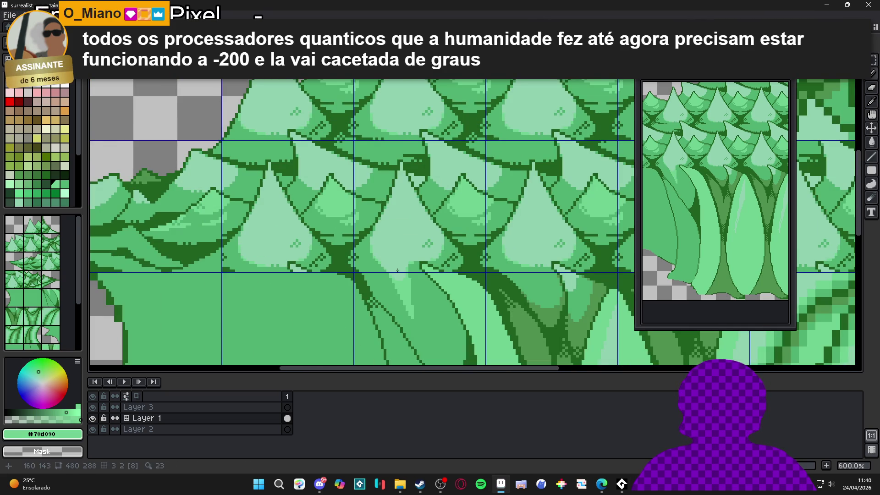
scroll(397, 271, up, 6)
scroll(404, 281, down, 6)
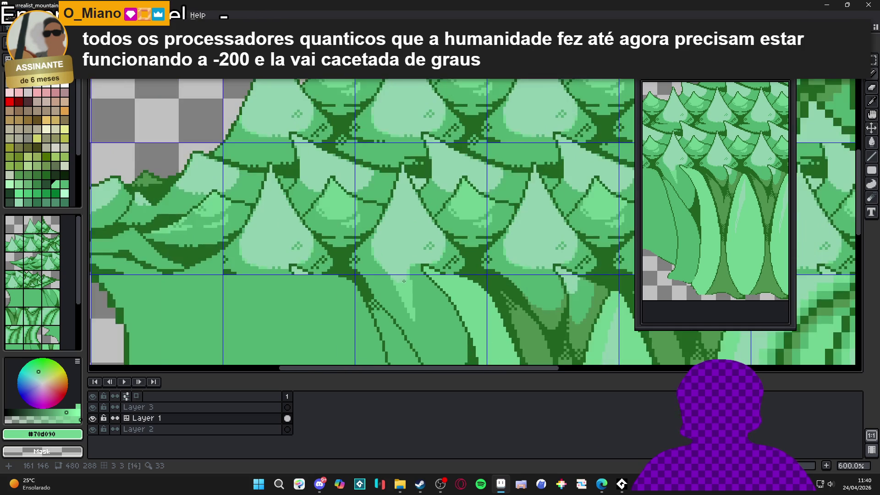
scroll(404, 281, up, 2)
scroll(436, 250, down, 2)
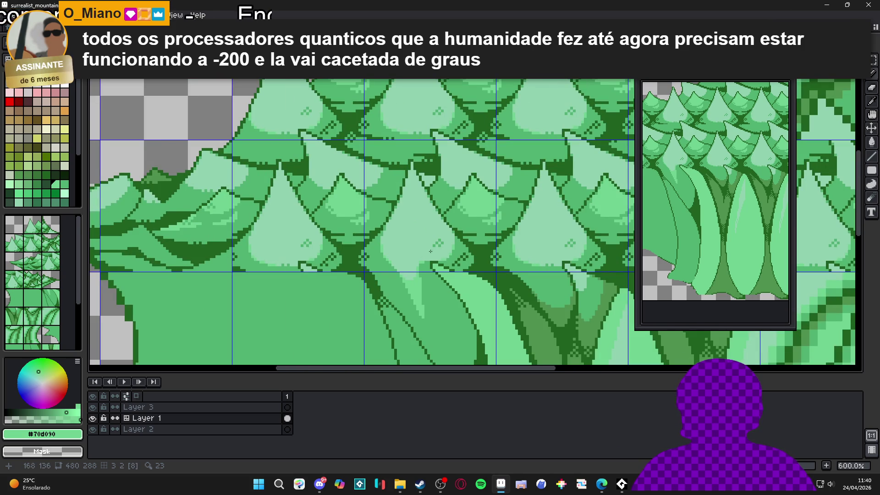
scroll(402, 222, up, 2)
scroll(425, 236, down, 2)
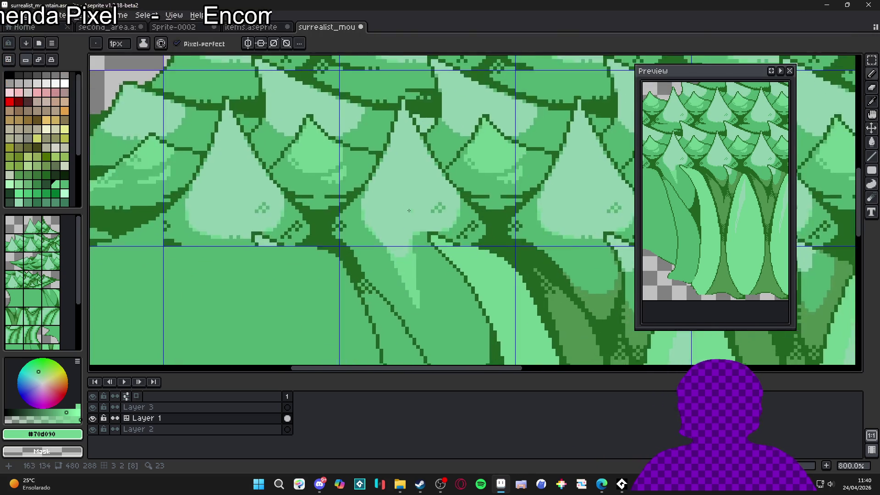
scroll(408, 287, up, 2)
scroll(408, 287, down, 2)
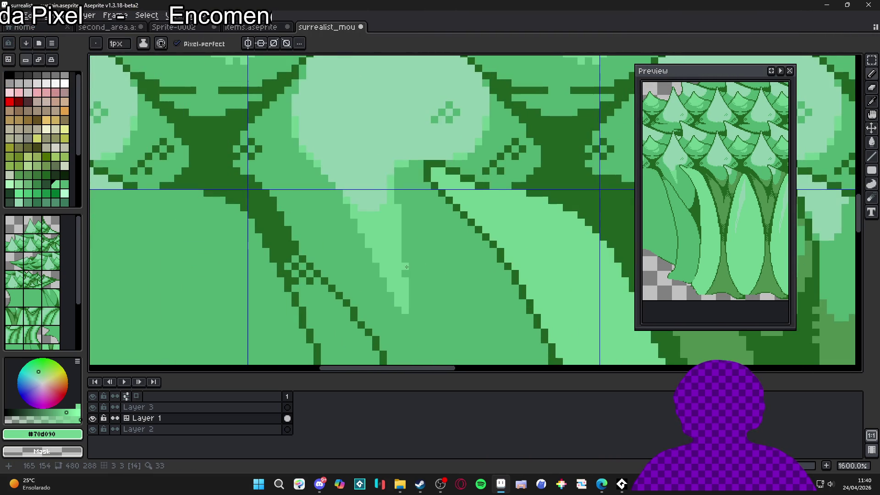
scroll(425, 278, down, 2)
scroll(425, 277, up, 4)
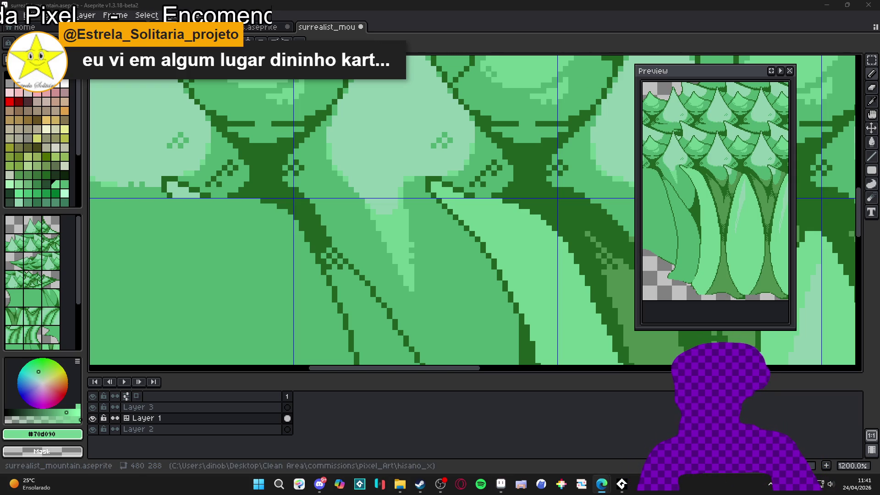
Zoom to 3200% and fill the crown-edge notch with three light-green #70d090 pixels.
scroll(398, 268, down, 5)
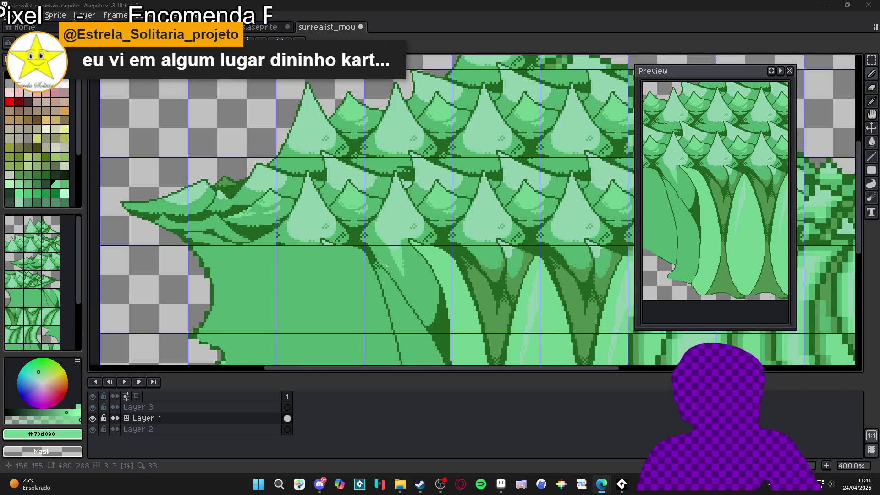
scroll(386, 266, up, 10)
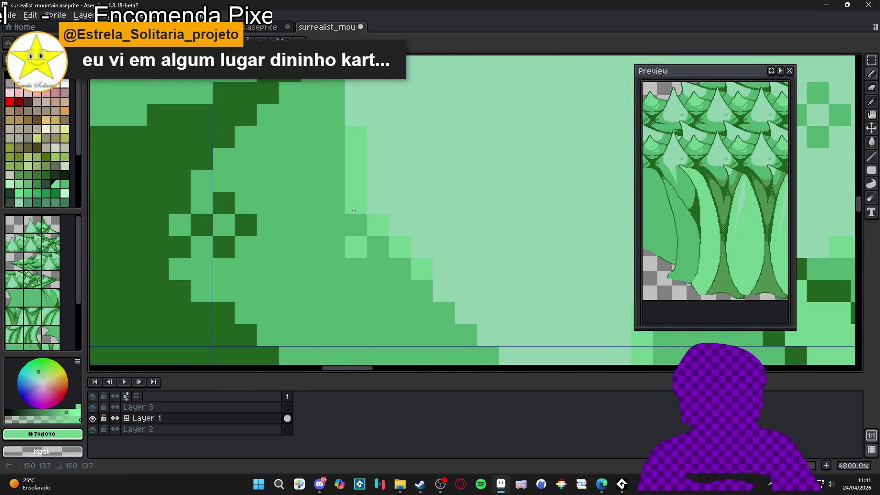
scroll(320, 189, down, 3)
scroll(320, 189, up, 1)
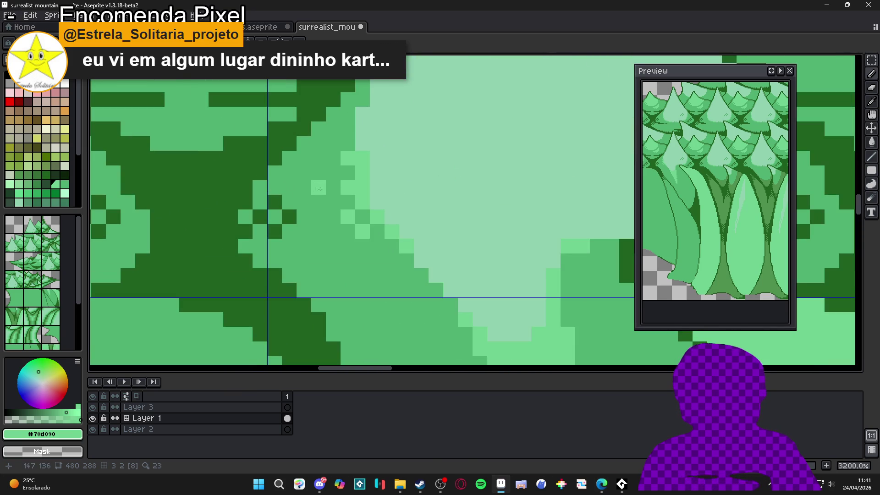
scroll(331, 195, down, 2)
scroll(348, 220, up, 1)
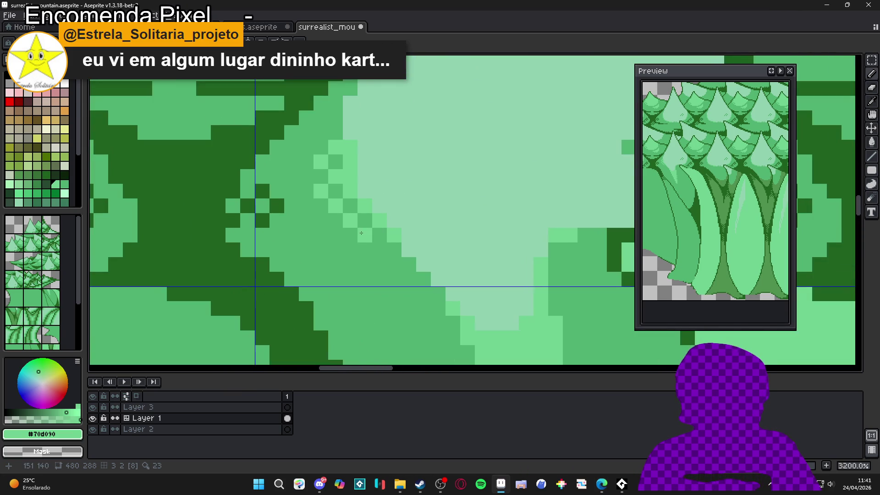
scroll(379, 266, down, 2)
scroll(403, 241, up, 3)
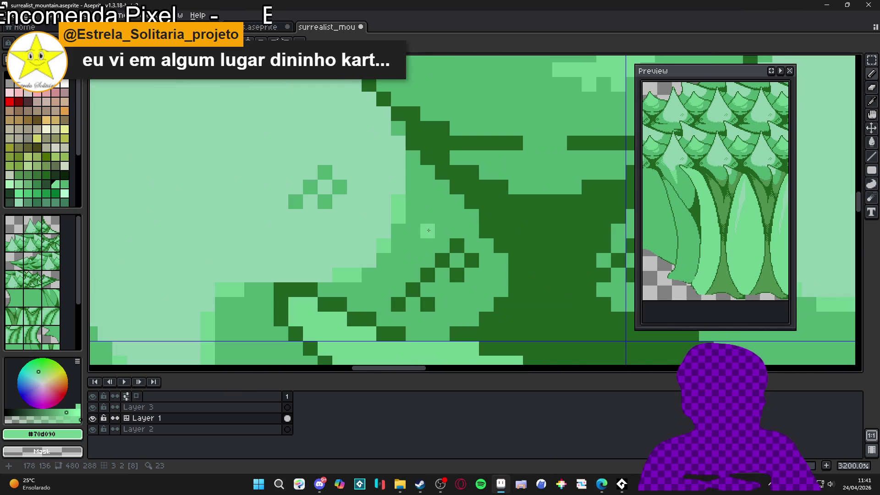
click(427, 202)
click(397, 245)
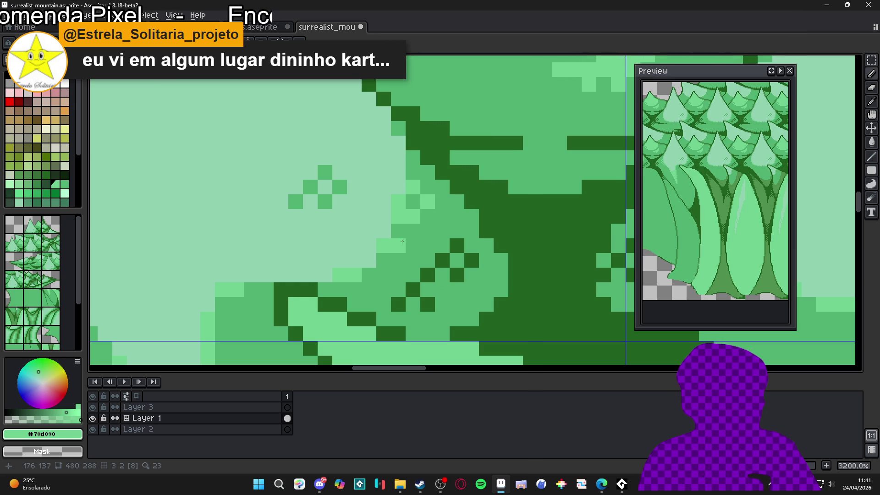
click(405, 231)
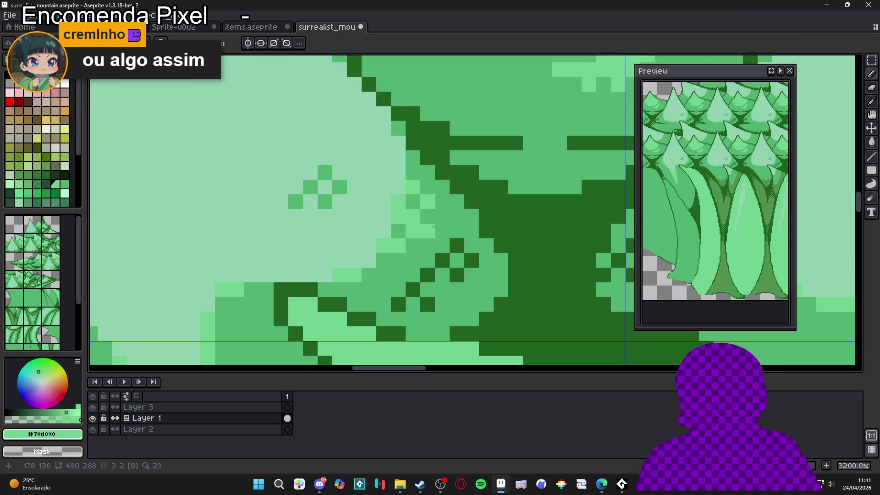
Paint light-green #70d090 rows into the foliage gap between the crowns, extending them rightward.
scroll(447, 237, down, 3)
scroll(446, 237, down, 7)
scroll(447, 237, up, 3)
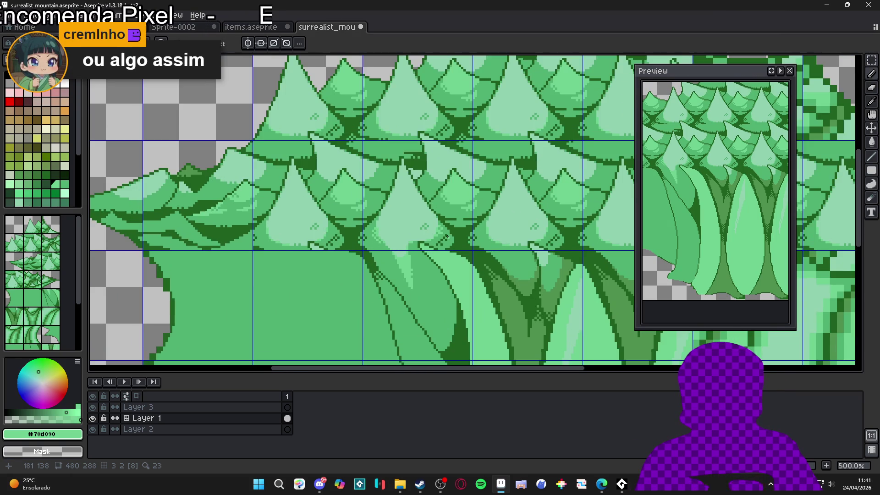
scroll(432, 237, down, 2)
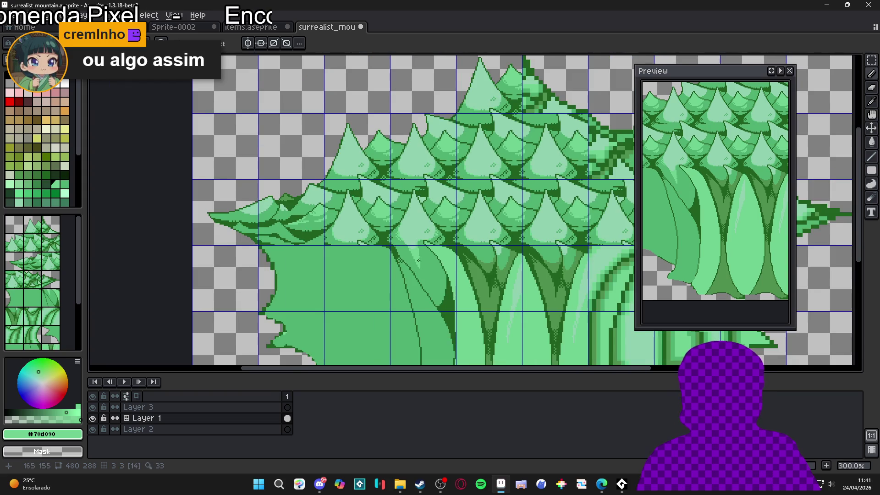
scroll(421, 259, up, 10)
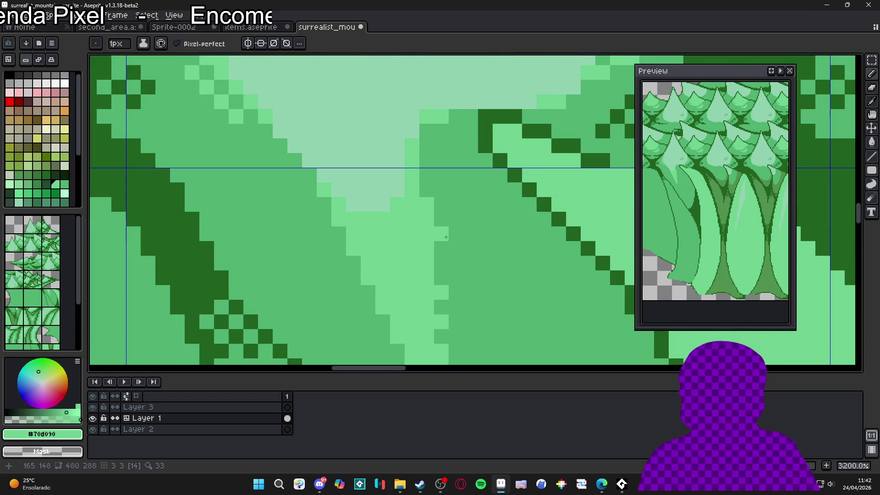
scroll(446, 237, down, 5)
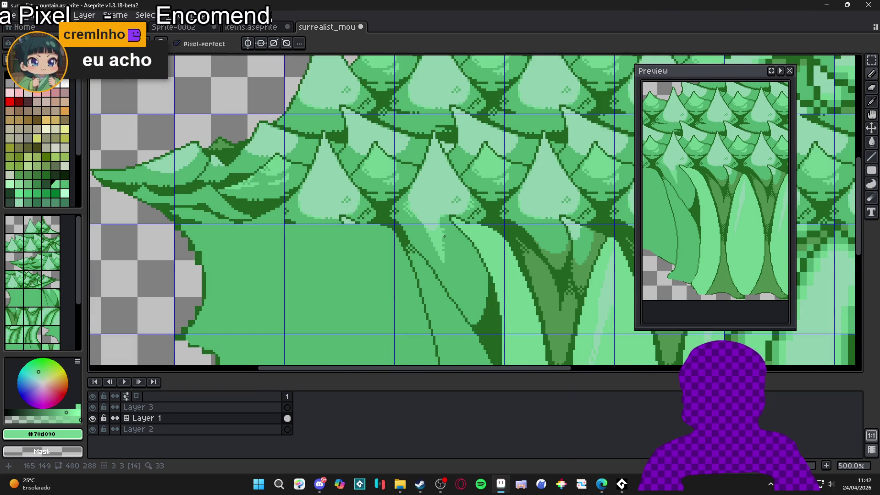
scroll(444, 236, down, 2)
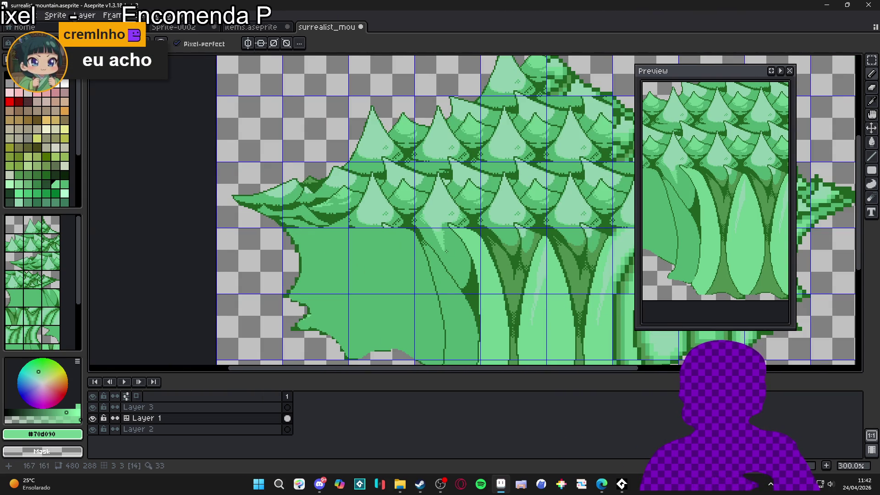
scroll(448, 252, up, 2)
scroll(340, 213, up, 2)
scroll(340, 214, down, 4)
scroll(388, 223, up, 4)
scroll(388, 223, up, 4)
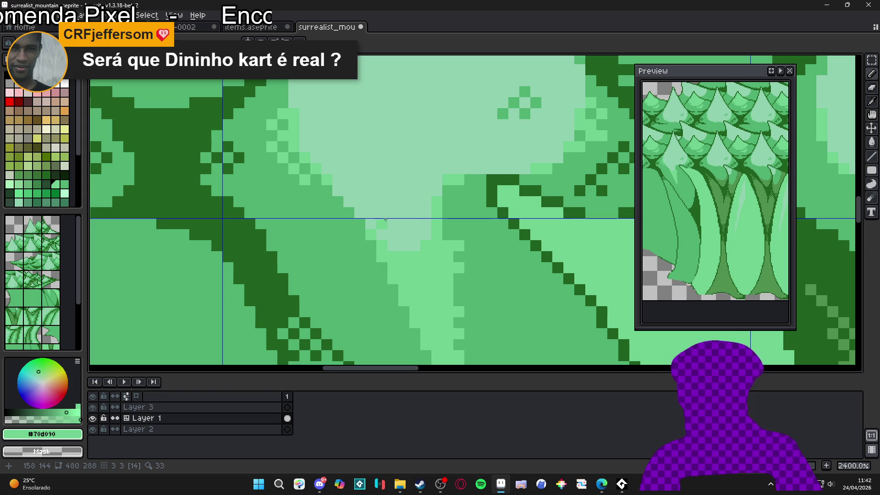
scroll(390, 215, down, 6)
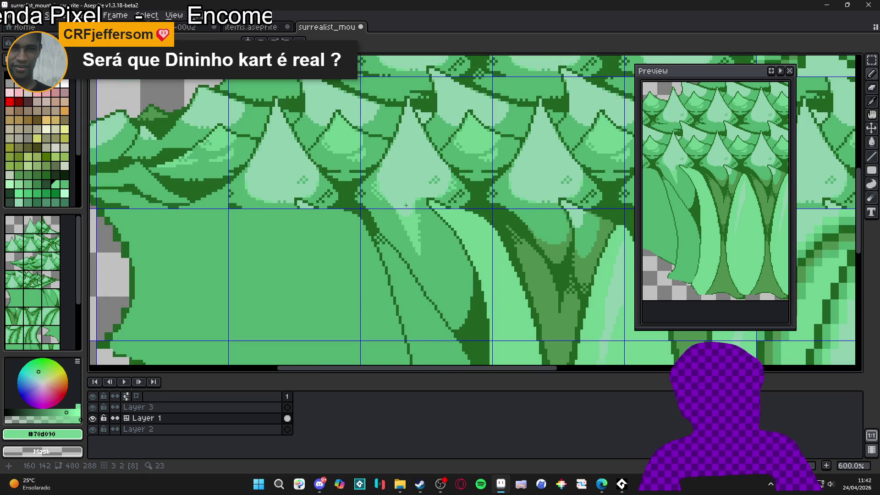
scroll(395, 159, up, 6)
click(413, 163)
mouse_move(426, 165)
mouse_down()
mouse_move(477, 165)
mouse_move(463, 141)
mouse_move(523, 158)
mouse_up()
click(528, 168)
click(482, 148)
click(417, 103)
Fill a light-green row left of the shape and smooth the highlight edge with extra pixels.
scroll(450, 127, down, 1)
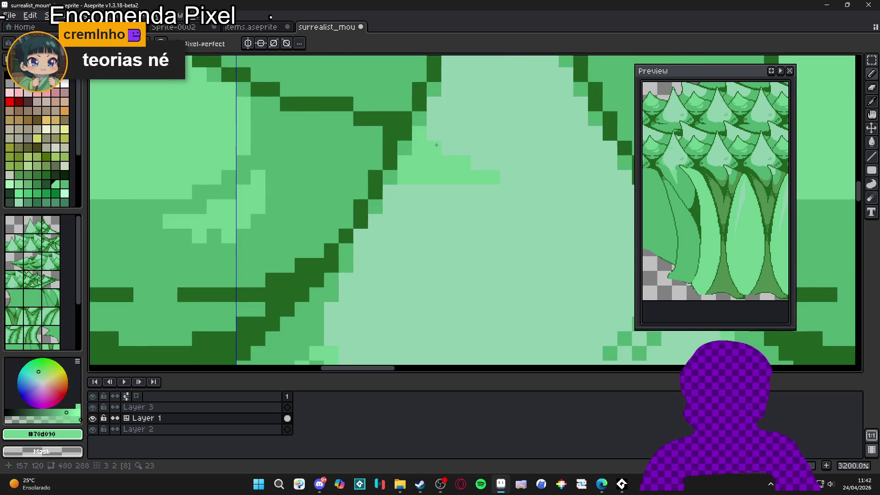
click(429, 169)
drag(400, 169, 428, 170)
scroll(405, 180, down, 1)
scroll(405, 179, up, 1)
scroll(405, 181, down, 5)
scroll(497, 174, up, 4)
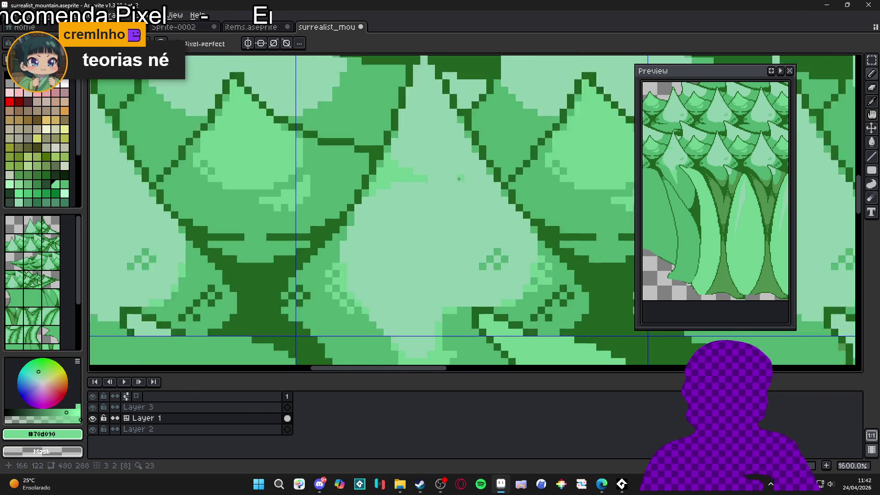
click(495, 178)
click(484, 178)
click(484, 166)
click(495, 166)
click(472, 177)
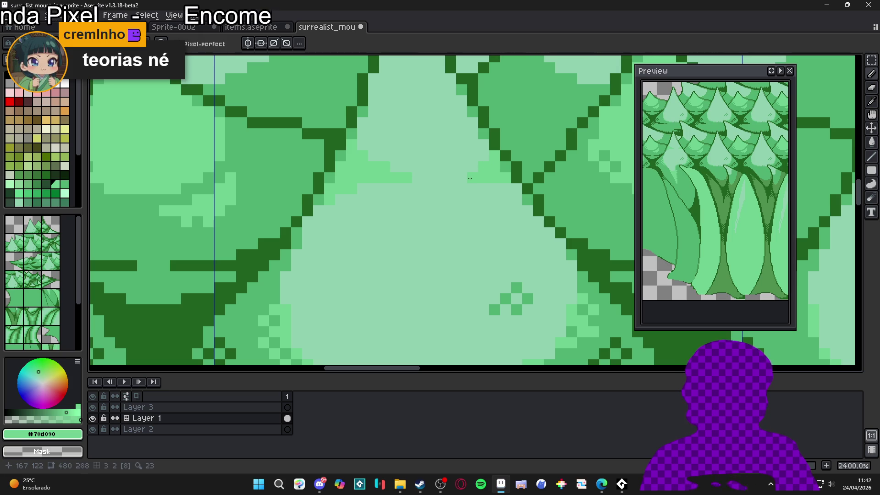
Undo the last two pencil strokes and redo one of them.
scroll(468, 196, down, 5)
scroll(468, 196, up, 1)
scroll(428, 205, down, 2)
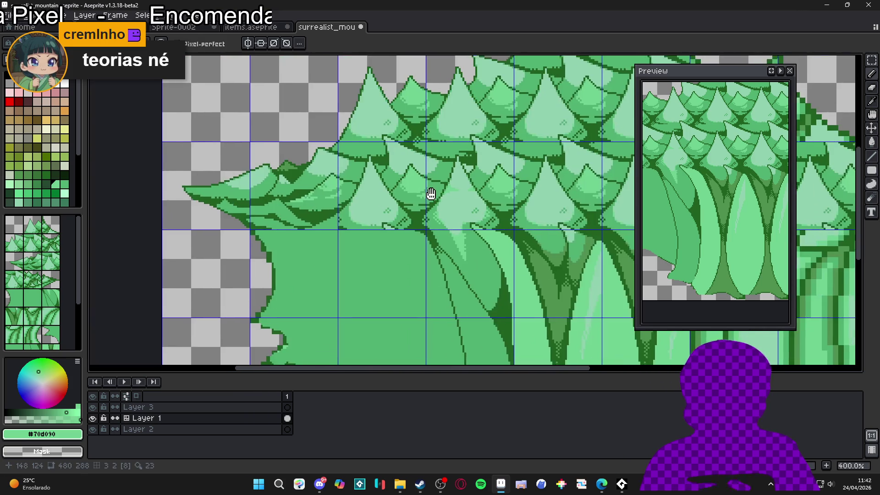
key(ctrl+z)
key(ctrl+z)
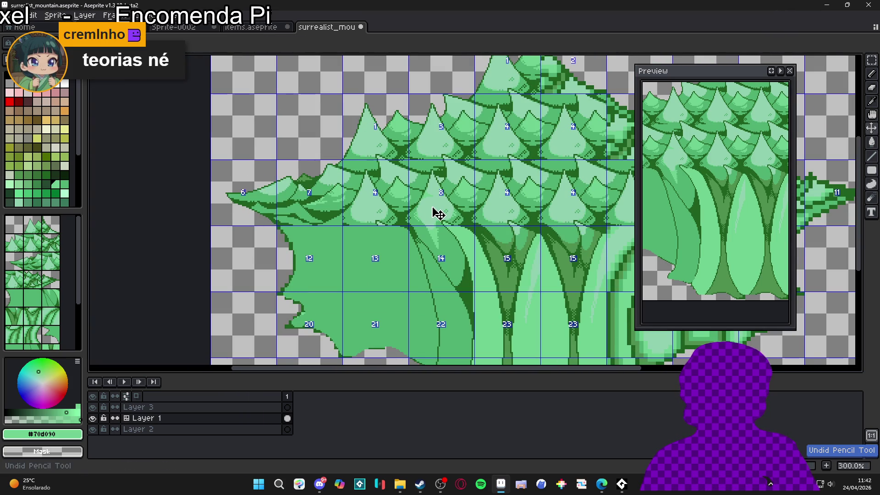
scroll(431, 207, up, 2)
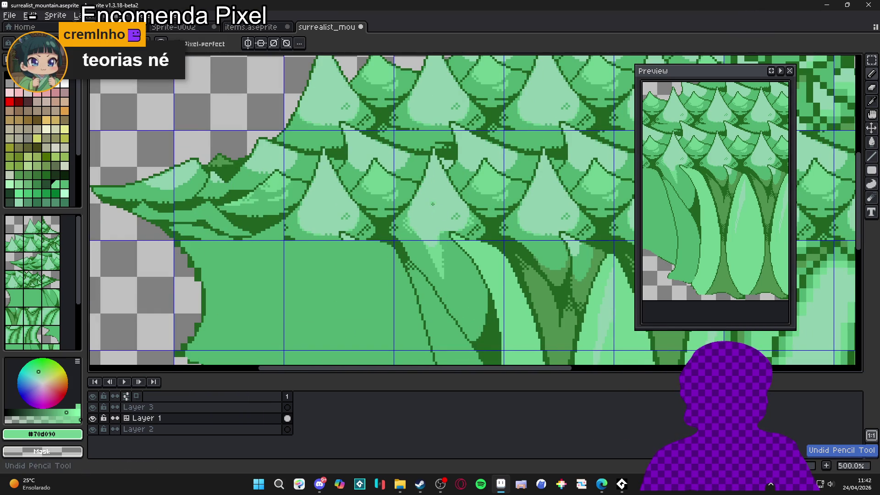
key(ctrl+y)
scroll(431, 207, down, 2)
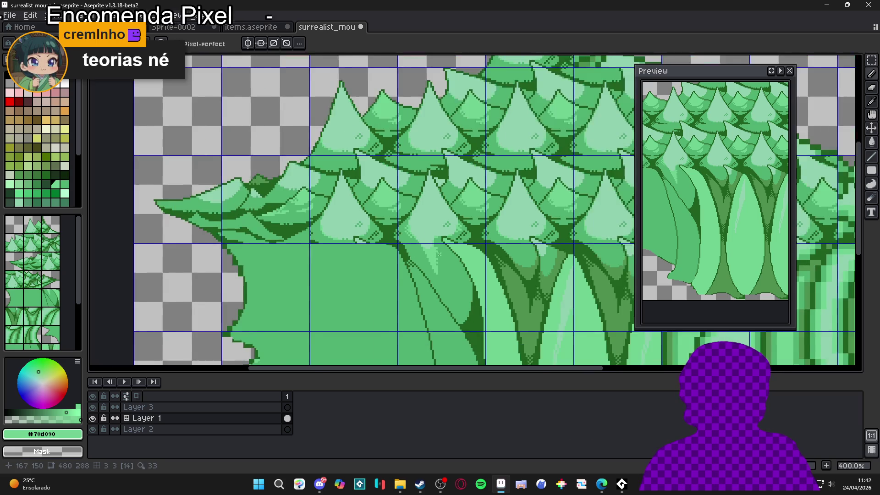
scroll(441, 238, up, 4)
Sample the mid green #50b070 from the trunk area and nudge the view.
alt+click(440, 237)
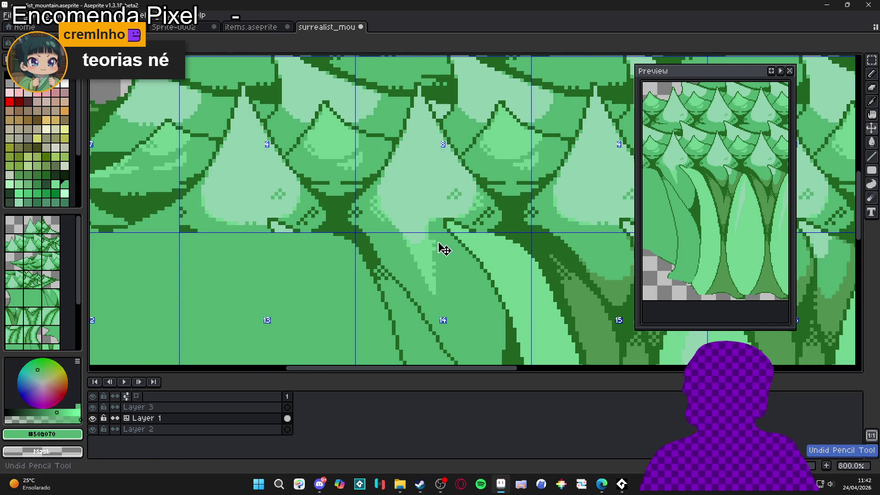
scroll(431, 263, down, 3)
drag(430, 268, 440, 253)
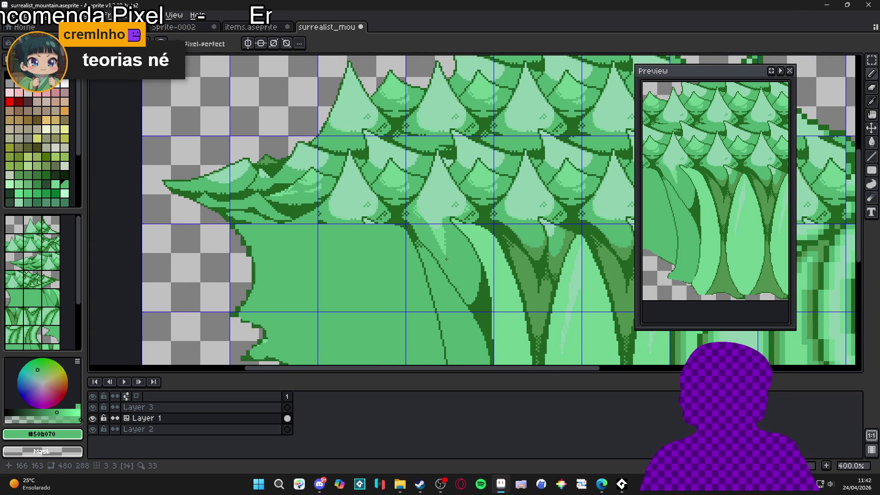
scroll(450, 252, up, 1)
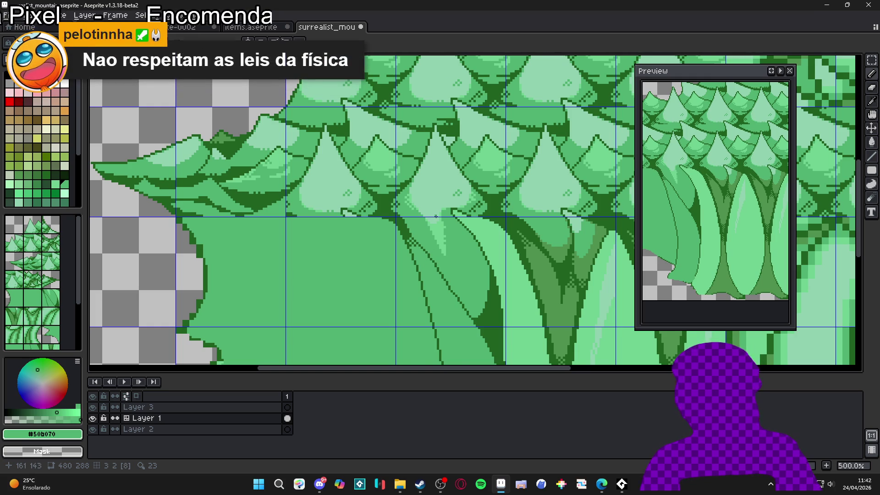
scroll(431, 228, up, 5)
Switch back to light green #70d090 and undo the last pencil stroke.
alt+click(470, 250)
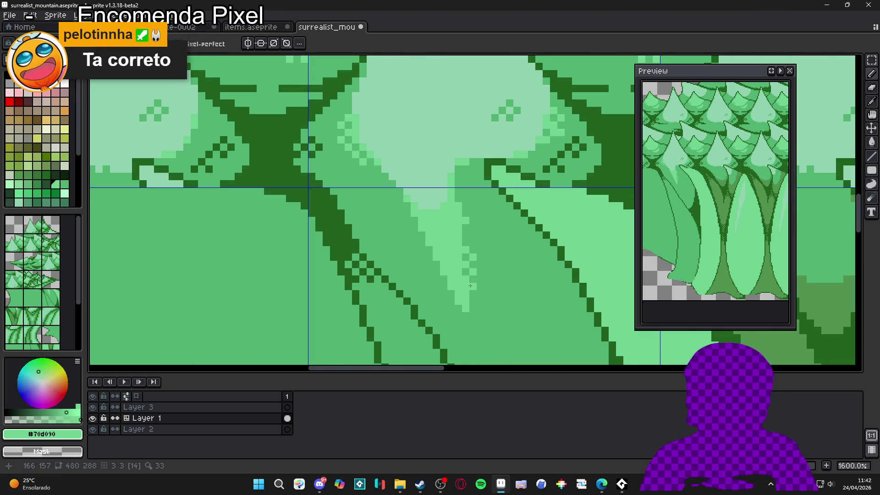
scroll(470, 286, down, 4)
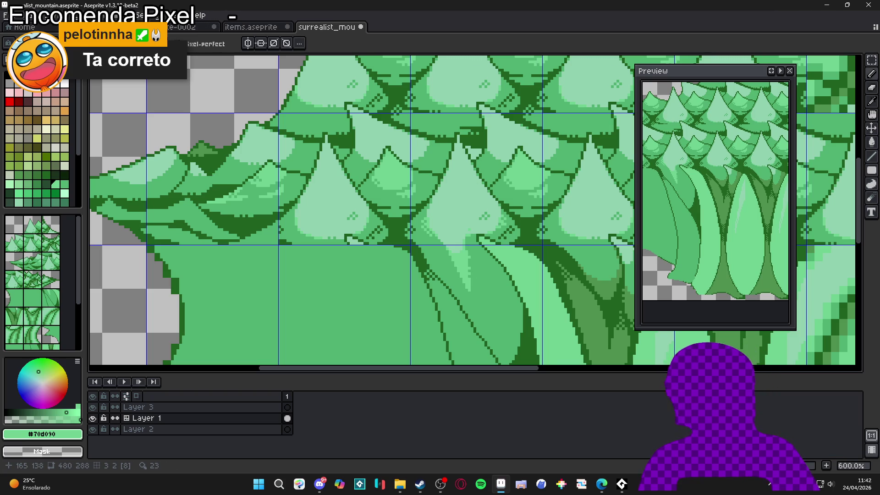
scroll(480, 287, down, 1)
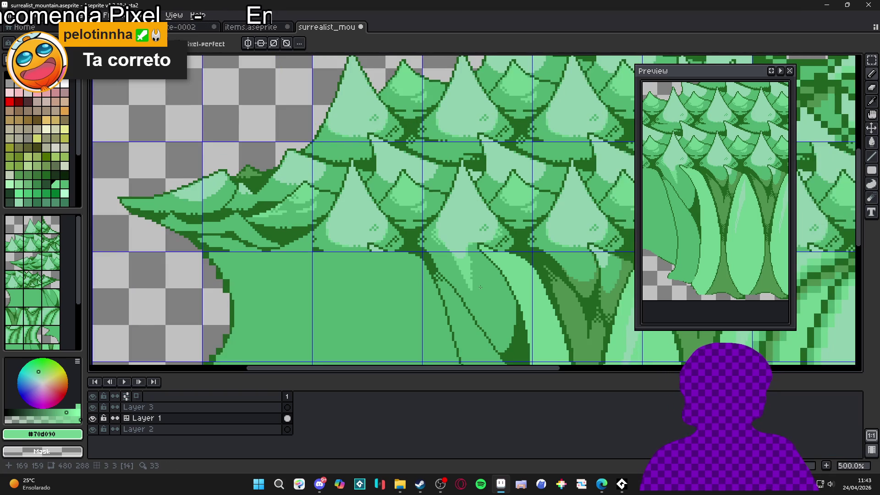
scroll(485, 233, up, 5)
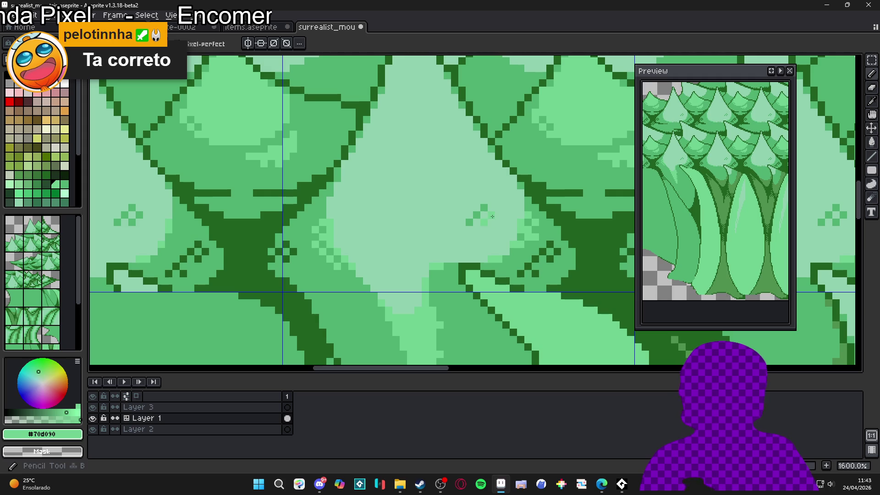
key(ctrl+z)
scroll(494, 244, down, 1)
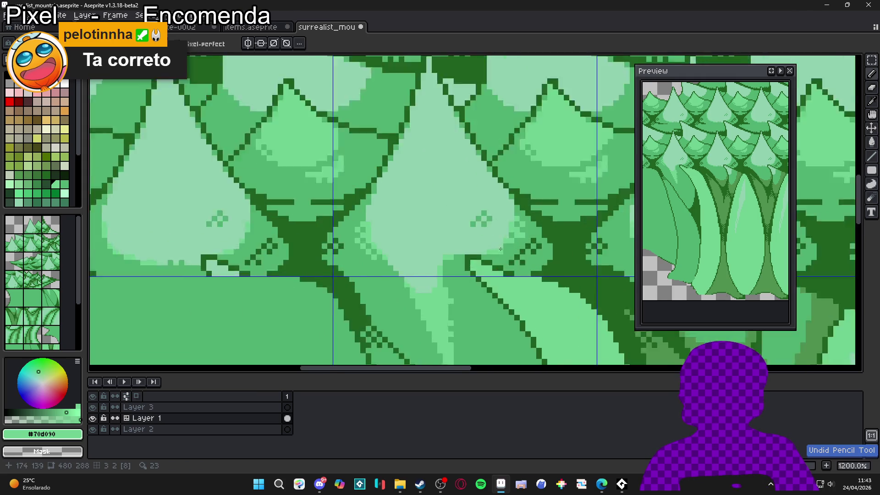
scroll(493, 249, up, 1)
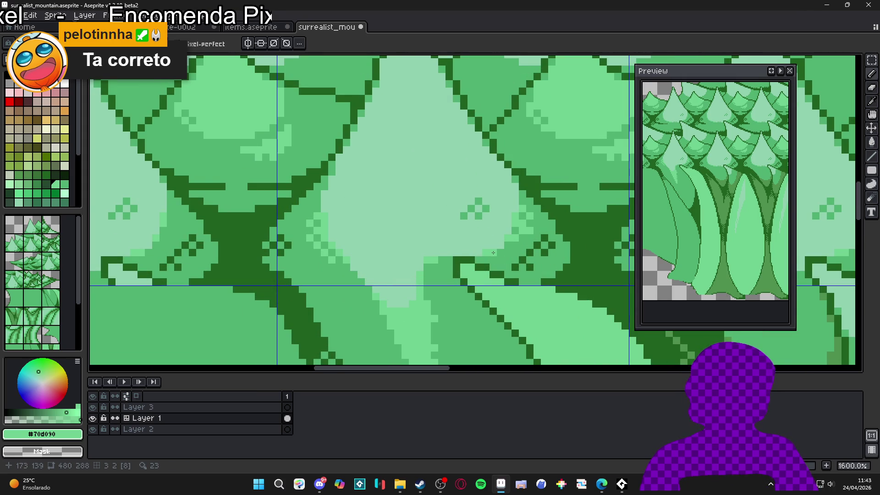
scroll(493, 253, down, 3)
scroll(439, 255, up, 3)
Sample the dark outline green #206020 from the foliage edge.
alt+click(451, 244)
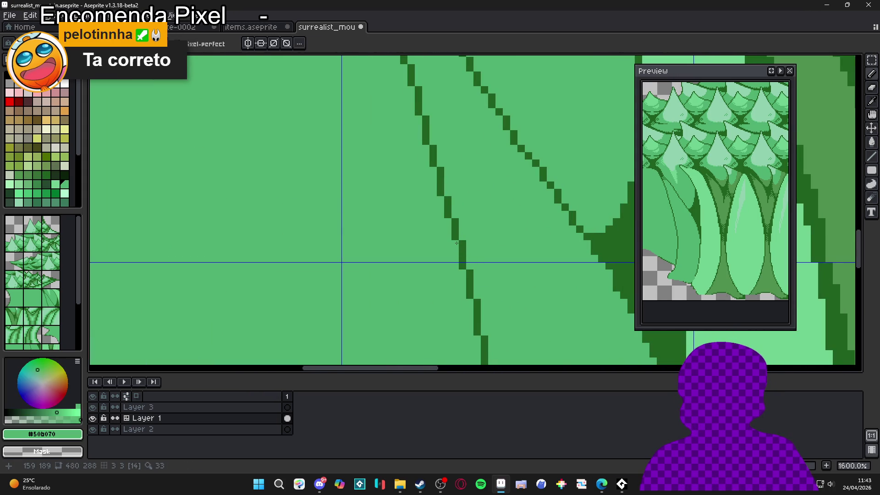
alt+click(457, 232)
alt+click(448, 248)
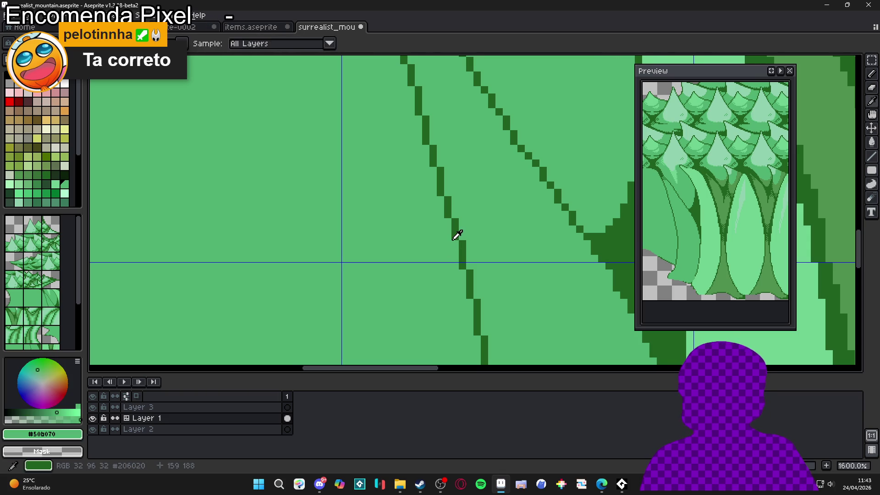
alt+click(458, 246)
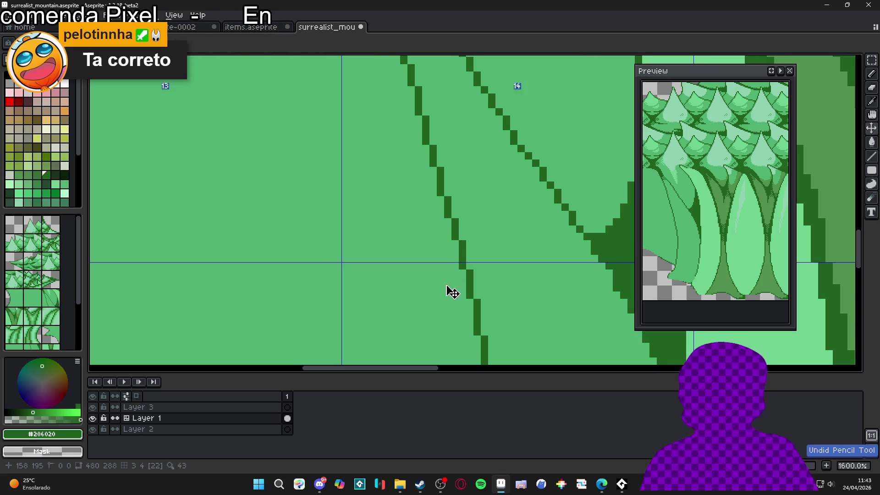
scroll(456, 256, down, 4)
scroll(459, 294, up, 4)
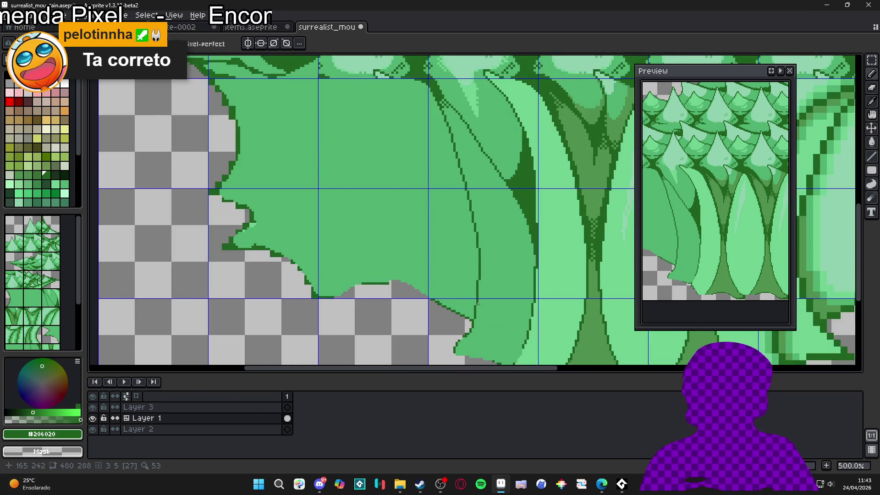
scroll(495, 260, up, 3)
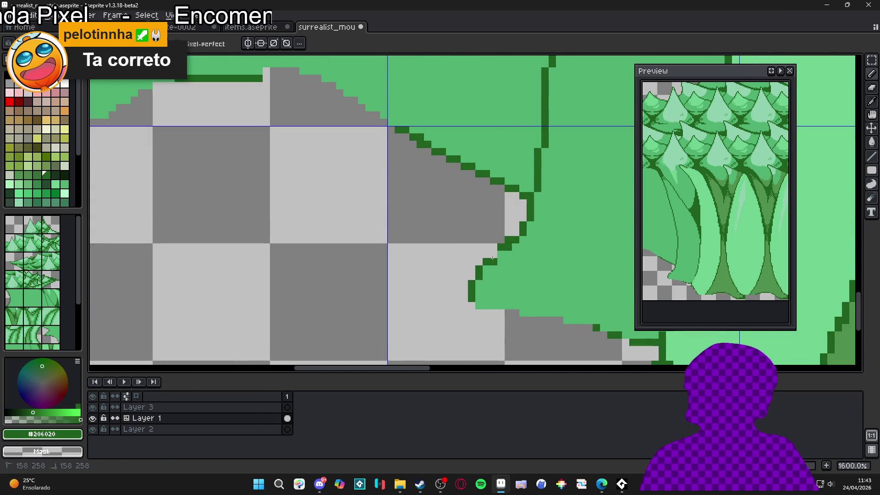
Move a stray dark outline pixel one step lower and clear the pixel above it.
click(493, 254)
key(ctrl+z)
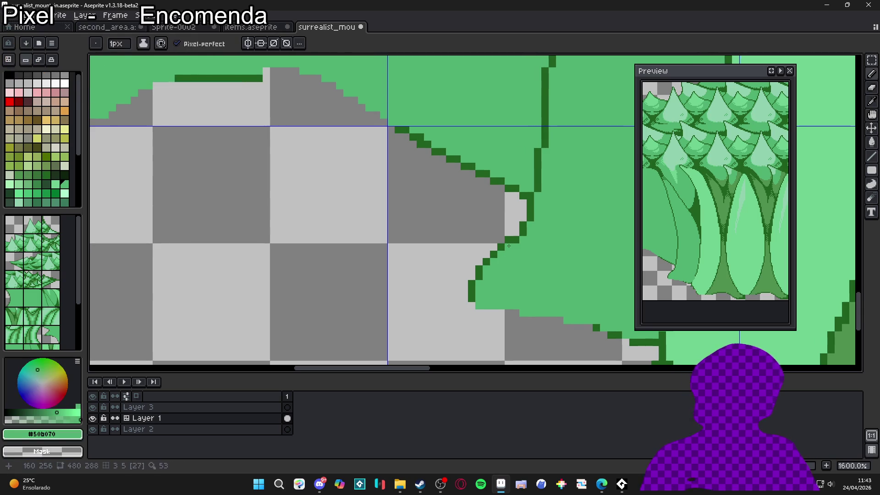
click(508, 247)
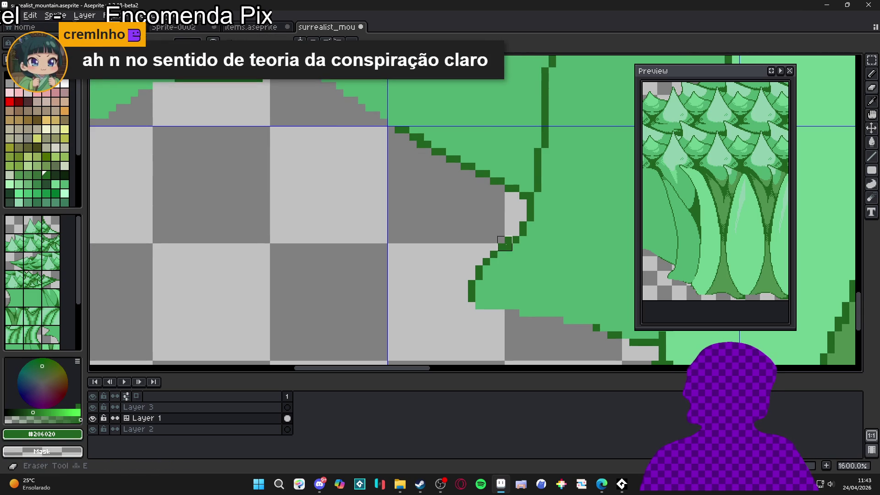
right_click(508, 239)
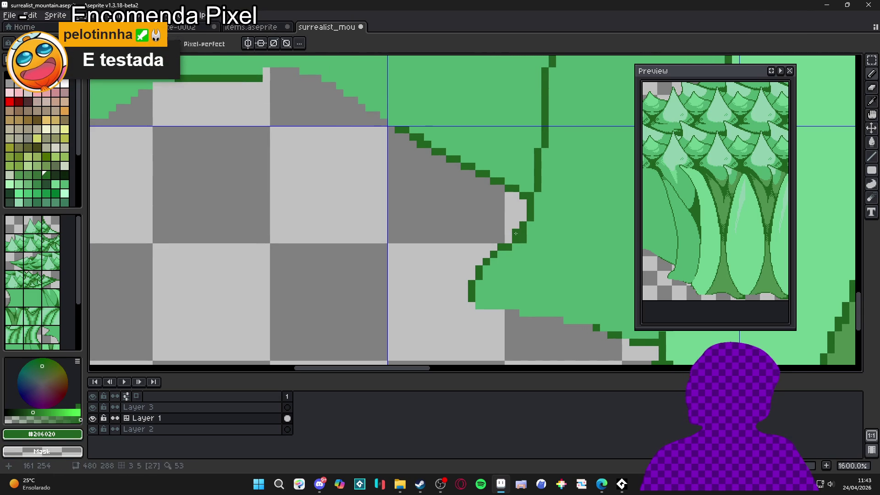
key(e)
key(b)
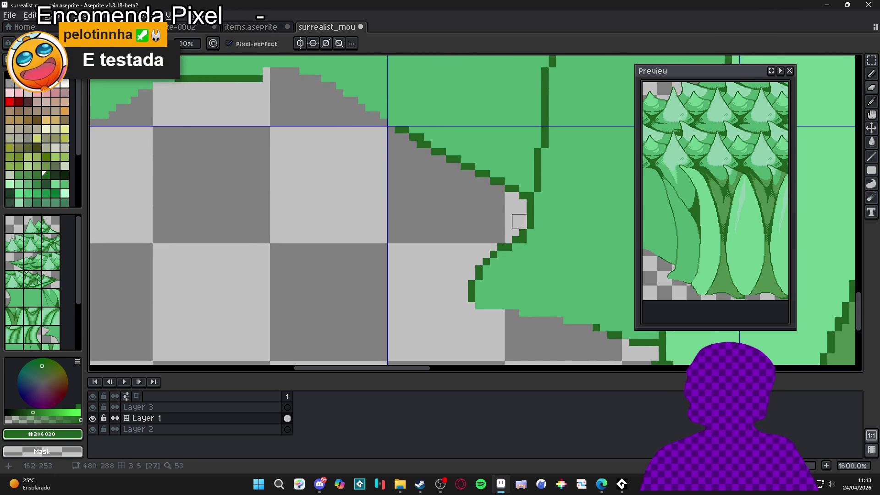
scroll(532, 248, down, 3)
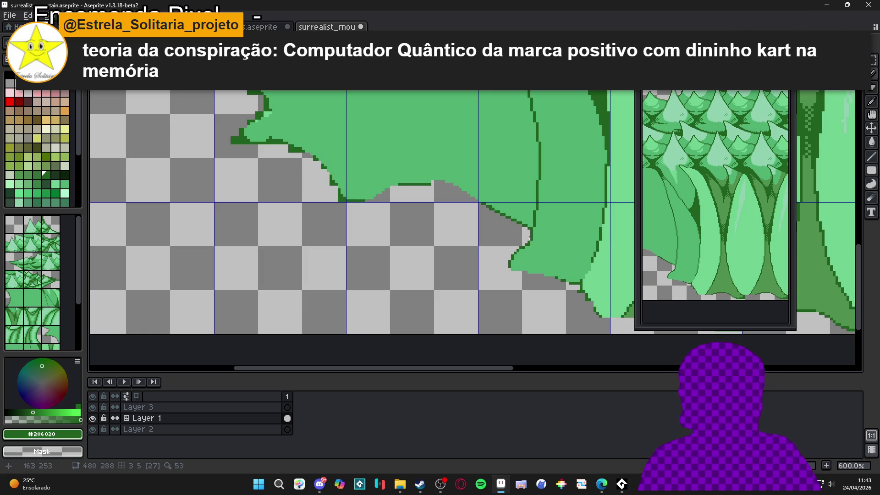
Draw a dark green diagonal outline line through the leftmost tree's foliage.
scroll(532, 248, down, 3)
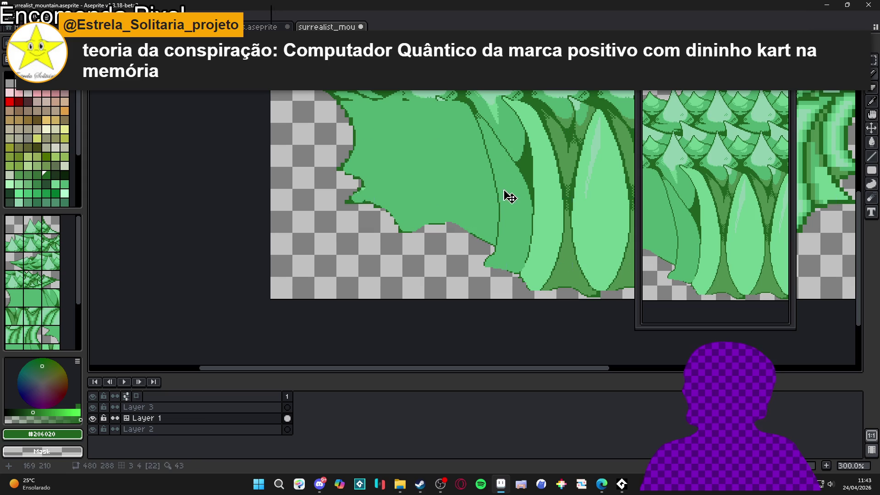
scroll(492, 130, up, 2)
scroll(493, 131, up, 2)
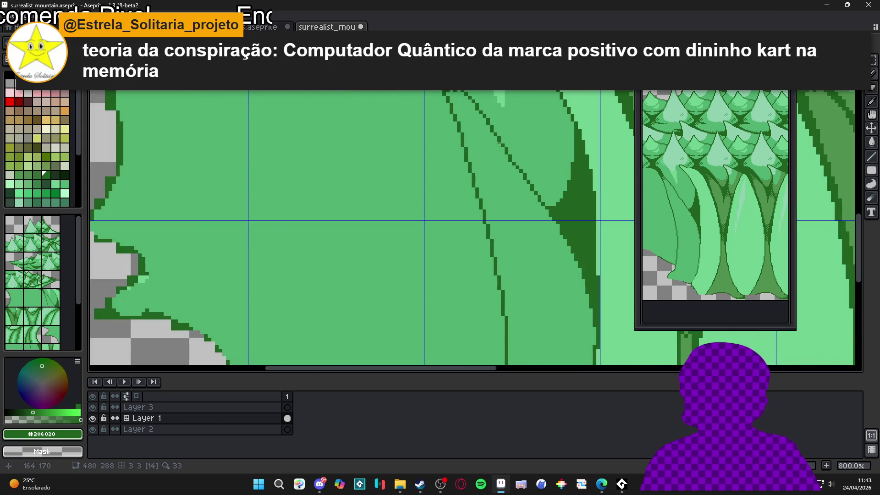
scroll(513, 160, down, 3)
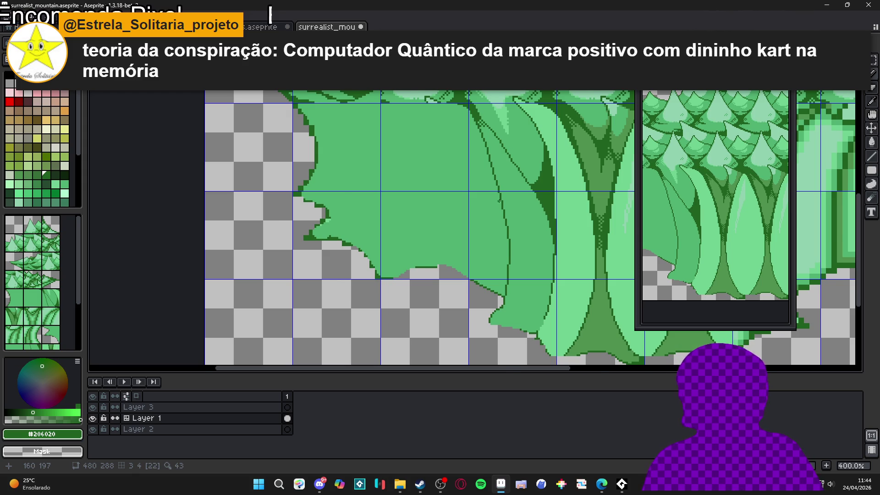
scroll(483, 210, down, 1)
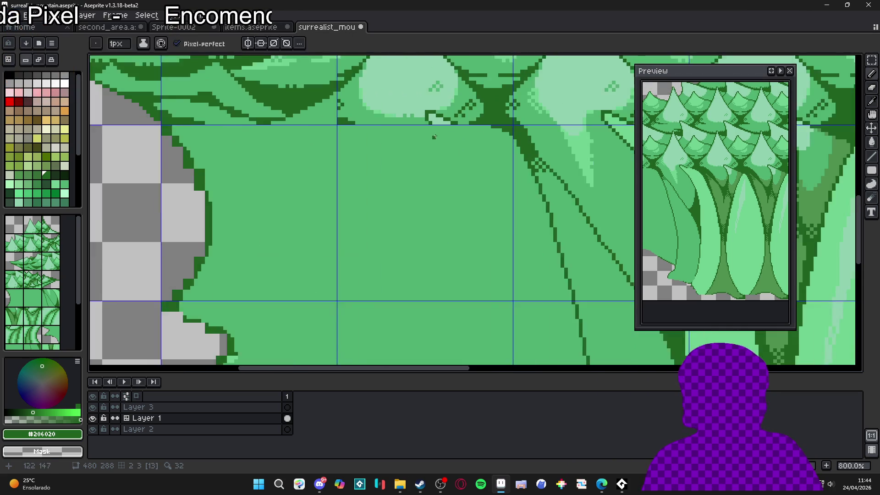
scroll(440, 146, up, 6)
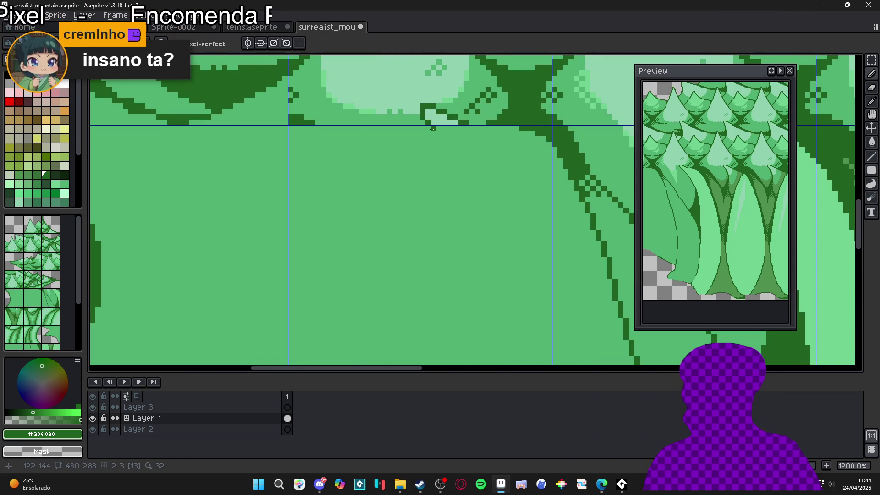
mouse_move(432, 128)
mouse_down()
mouse_move(463, 187)
mouse_move(465, 166)
mouse_up()
Extend the dark diagonal outline line further down the foliage.
scroll(465, 167, down, 2)
mouse_move(465, 121)
mouse_down()
mouse_move(485, 183)
mouse_move(479, 151)
mouse_move(494, 264)
mouse_move(474, 343)
mouse_up()
scroll(479, 342, down, 2)
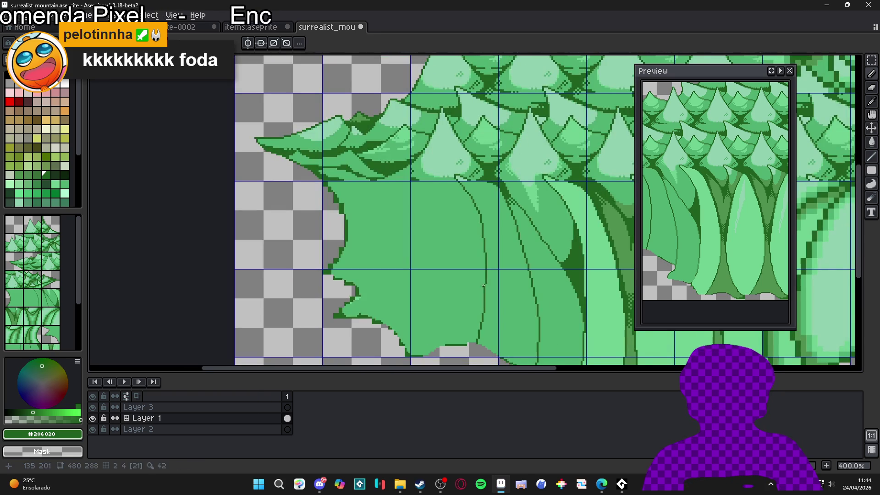
scroll(495, 193, down, 3)
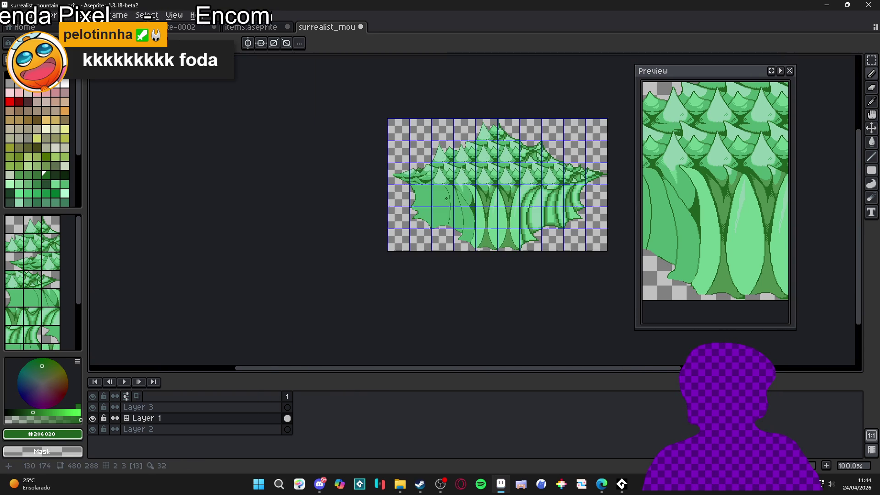
scroll(445, 198, up, 3)
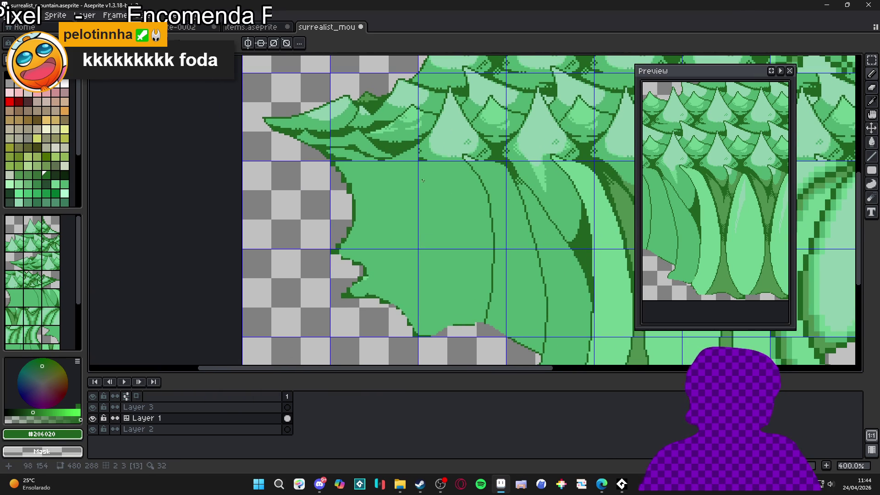
scroll(442, 205, down, 2)
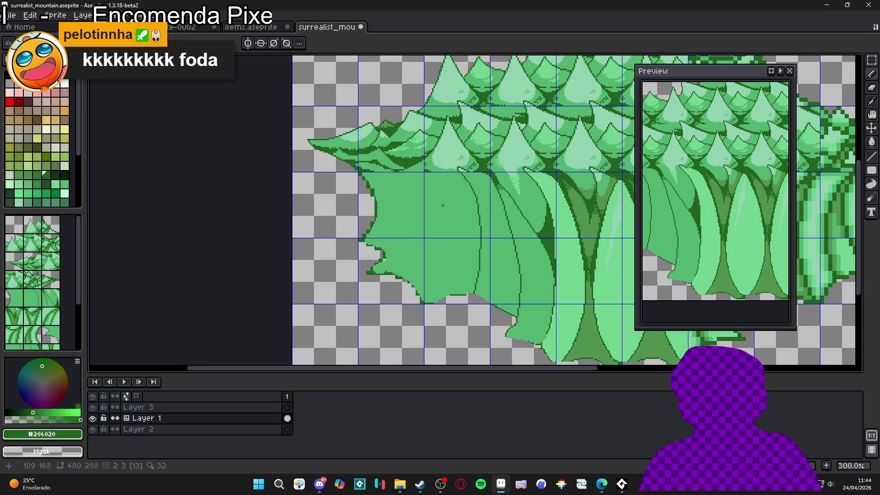
scroll(422, 276, up, 1)
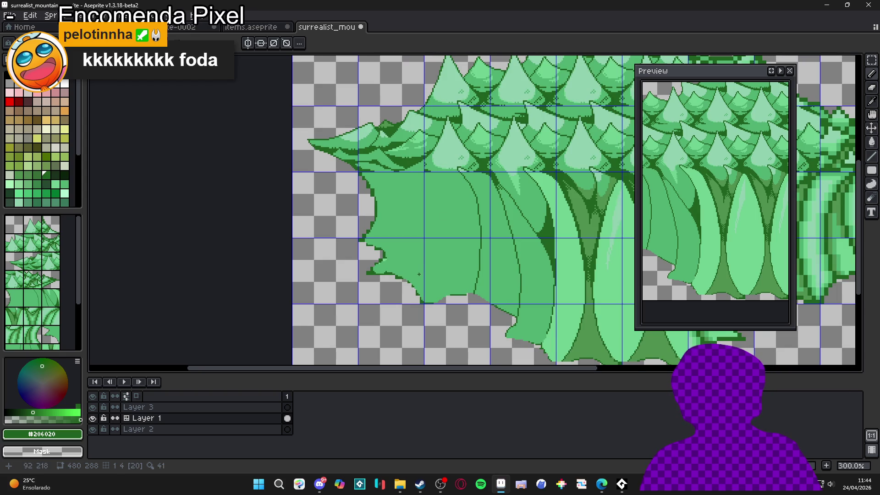
scroll(420, 269, down, 2)
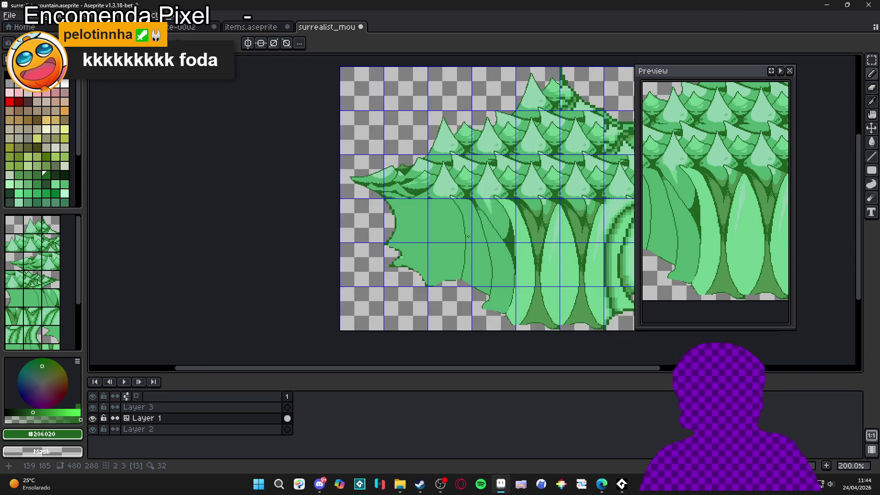
scroll(294, 219, up, 1)
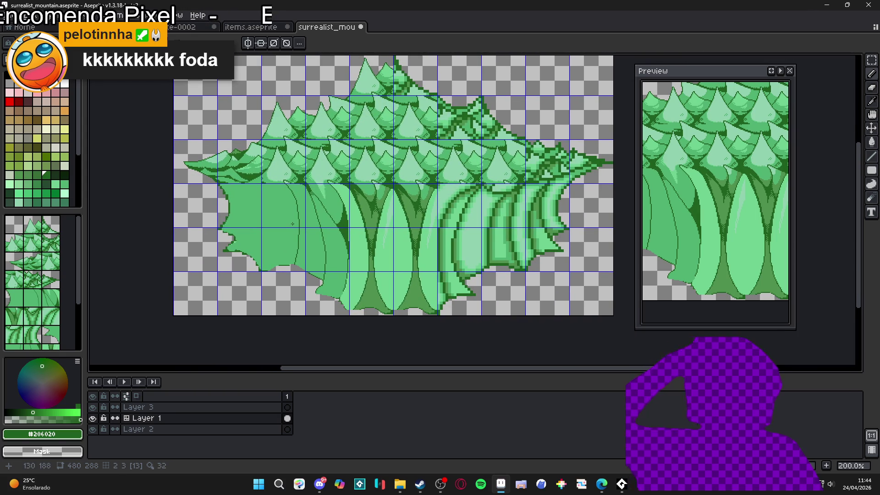
scroll(252, 219, up, 2)
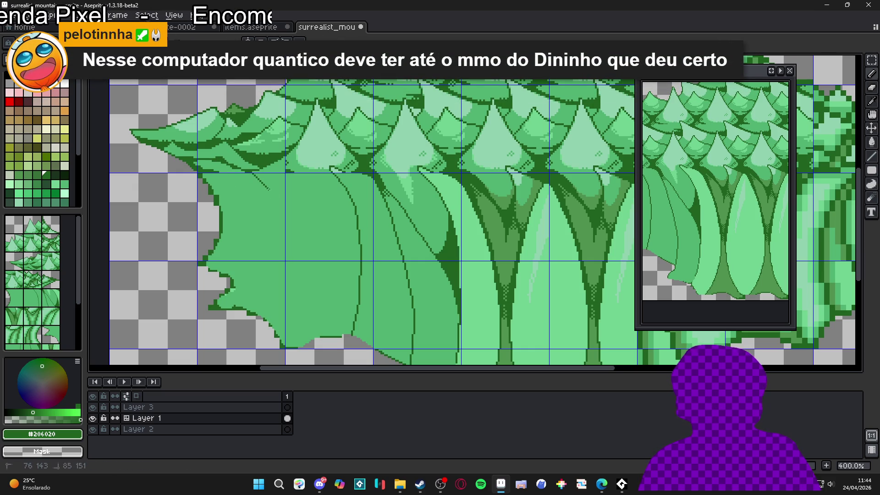
Replace the last stroke with straight, curved and vertical dark outline strokes up the foliage.
key(ctrl+z)
drag(270, 206, 284, 345)
mouse_move(233, 288)
mouse_down()
mouse_move(253, 250)
mouse_move(252, 176)
mouse_up()
scroll(233, 223, up, 1)
mouse_move(223, 238)
mouse_down()
mouse_move(224, 172)
mouse_move(216, 158)
mouse_up()
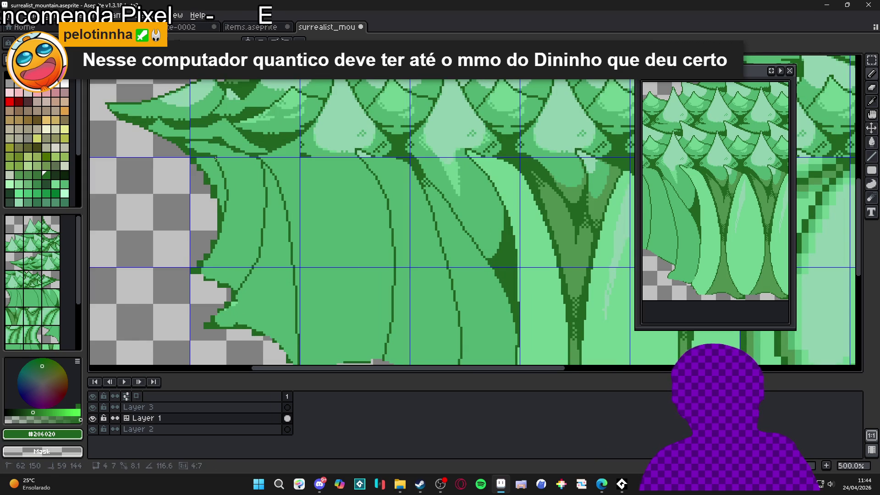
scroll(258, 161, up, 2)
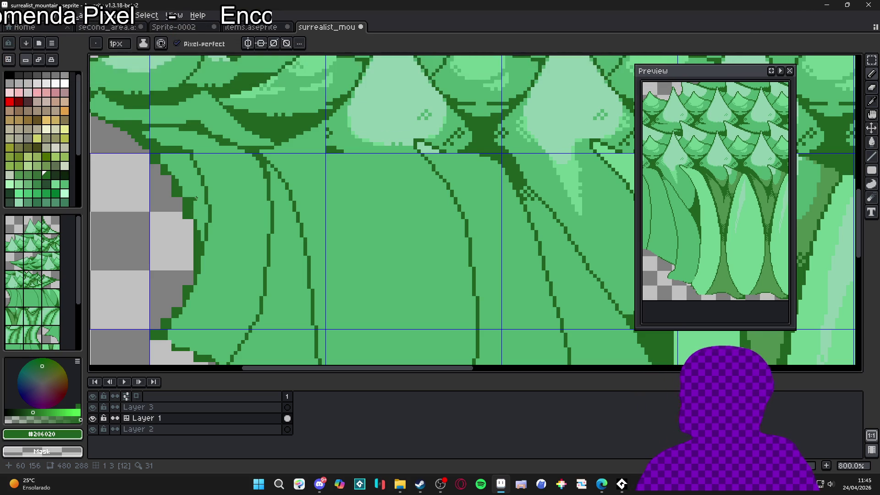
scroll(188, 158, up, 2)
click(185, 156)
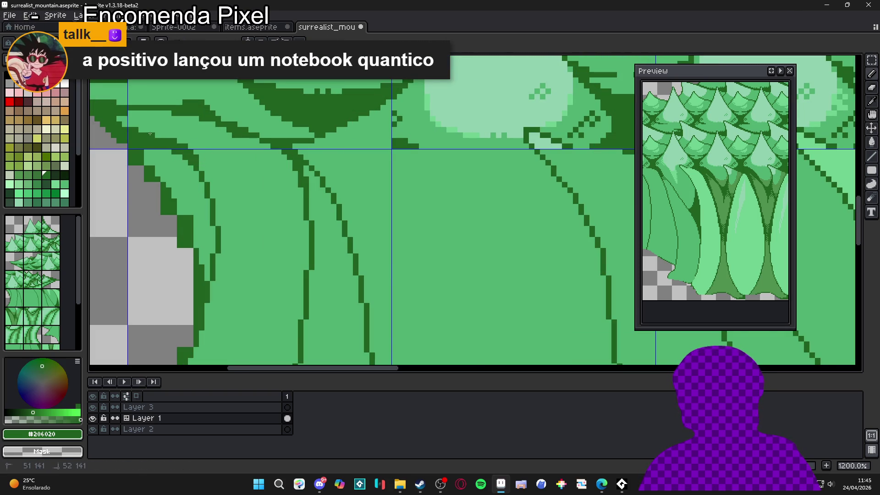
Draw another stroke across the foliage and re-pick the dark green outline colour.
scroll(153, 133, up, 3)
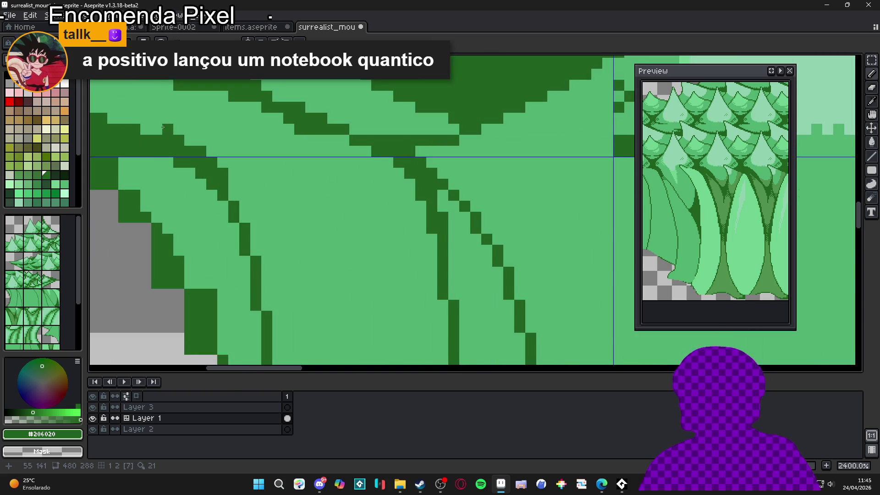
scroll(177, 131, down, 6)
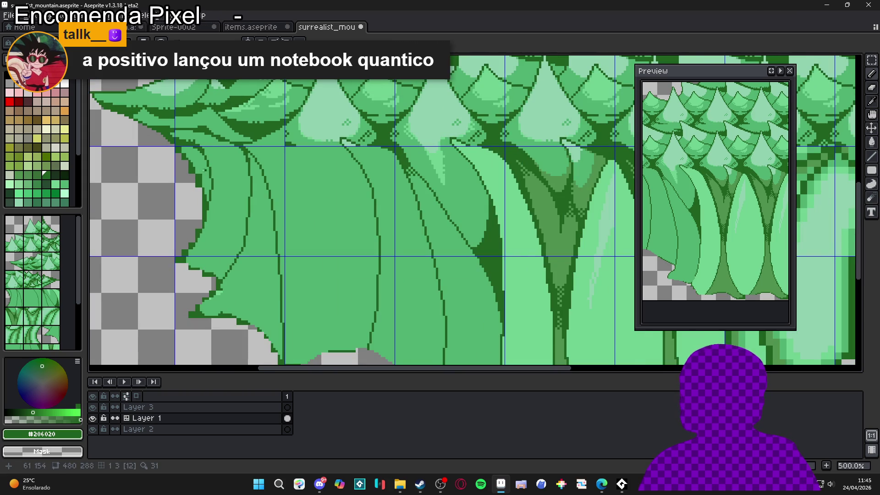
scroll(209, 171, up, 4)
scroll(211, 165, down, 2)
scroll(213, 159, up, 1)
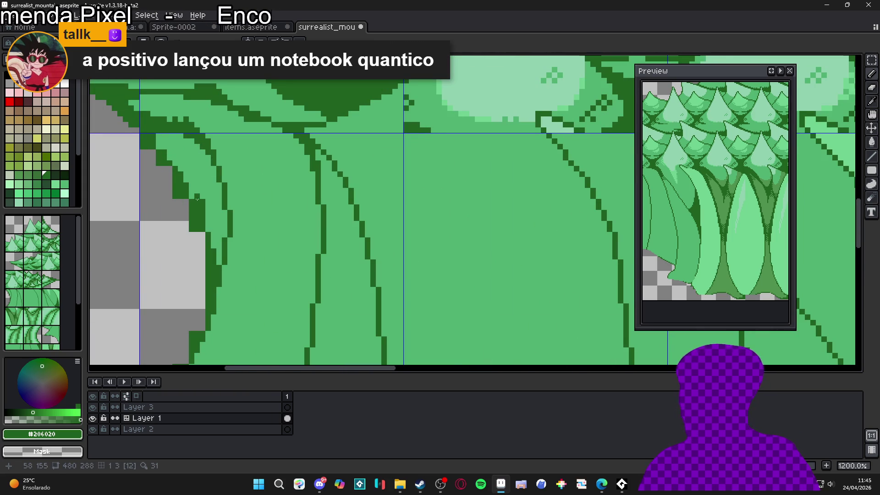
drag(224, 246, 280, 214)
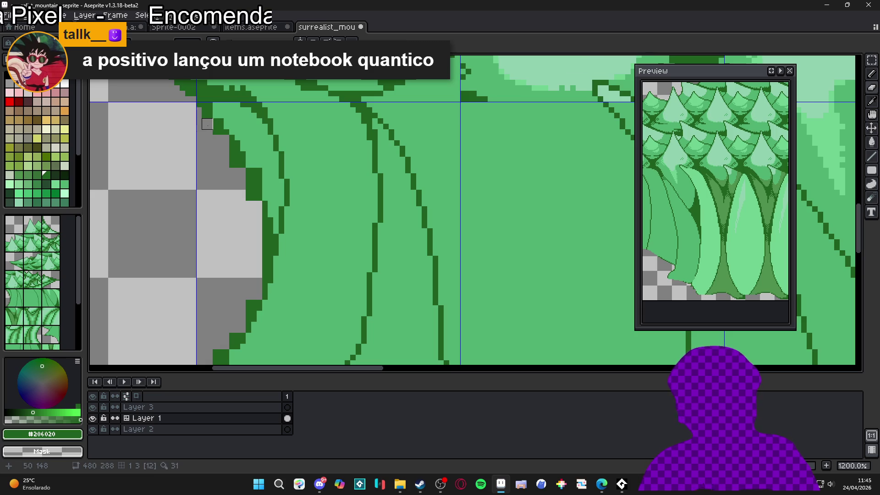
key(b)
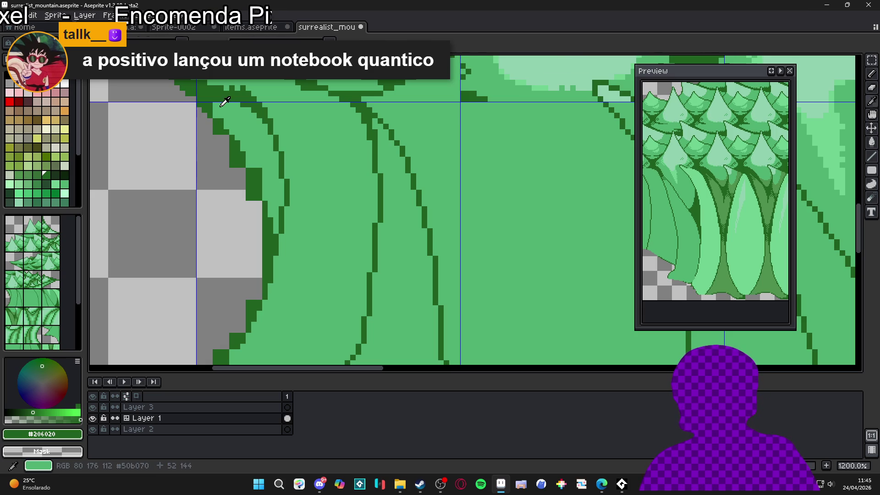
alt+click(212, 106)
alt+click(215, 120)
Erase stray dark pixels along the left foliage boundary.
key(e)
click(213, 132)
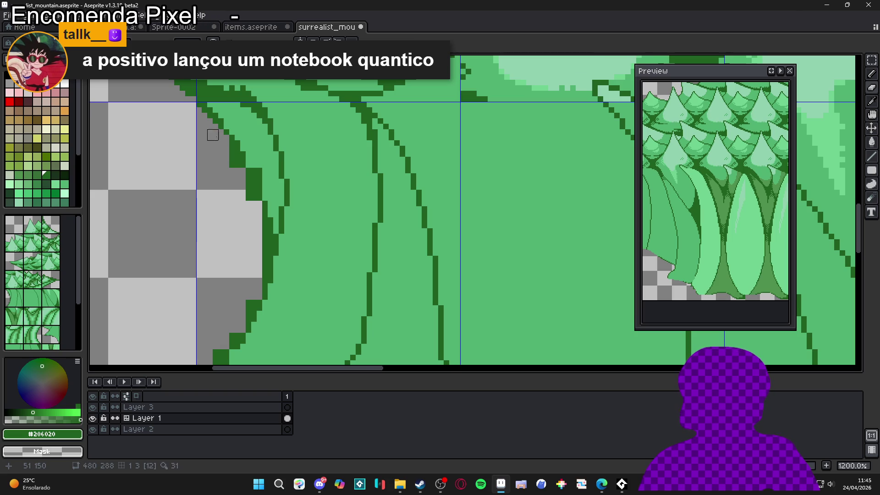
click(204, 115)
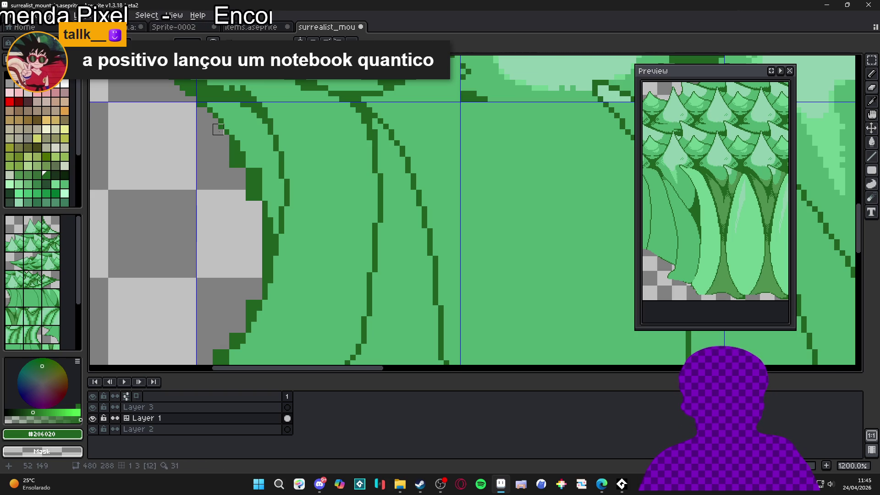
click(226, 128)
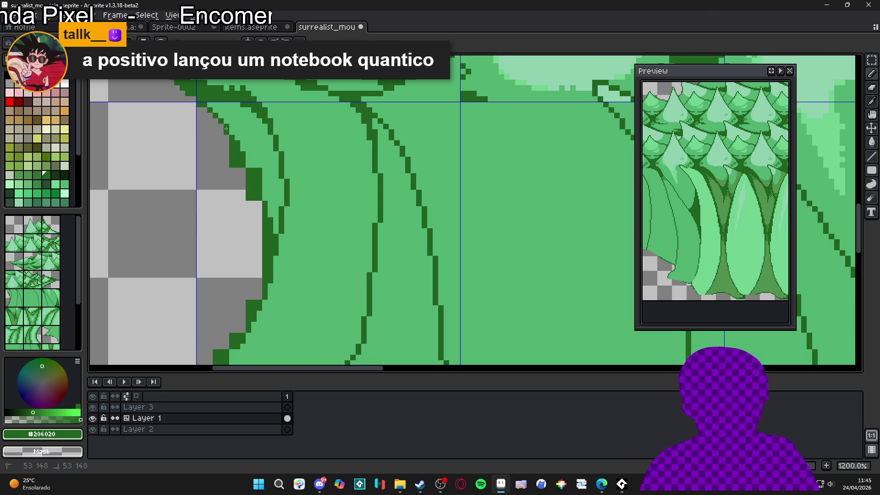
key(e)
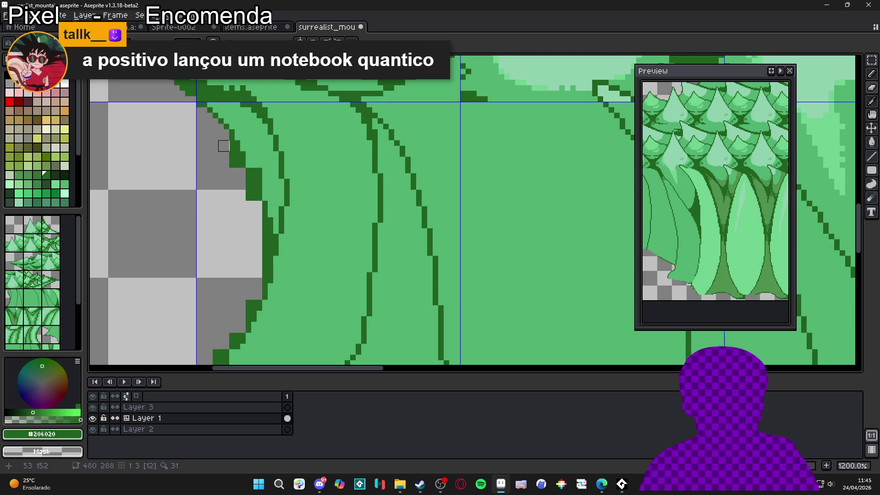
mouse_move(229, 146)
mouse_down()
mouse_move(224, 179)
mouse_move(233, 161)
mouse_move(234, 184)
mouse_move(251, 199)
mouse_up()
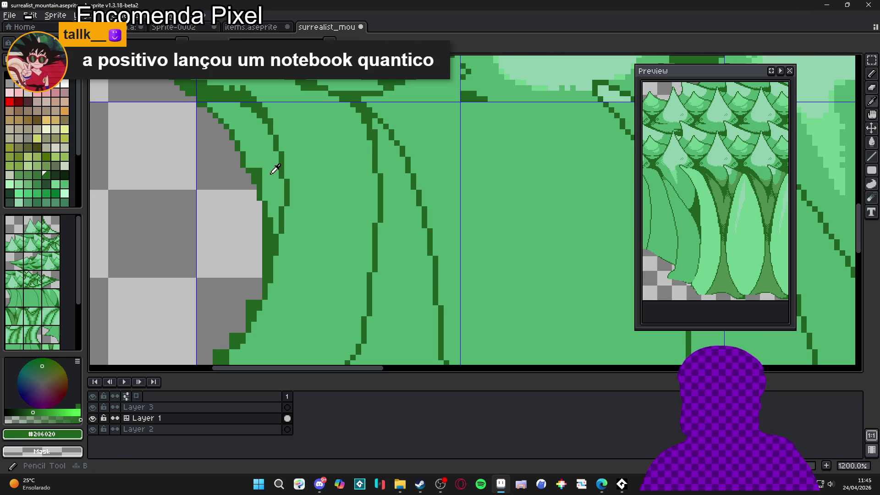
alt+click(259, 173)
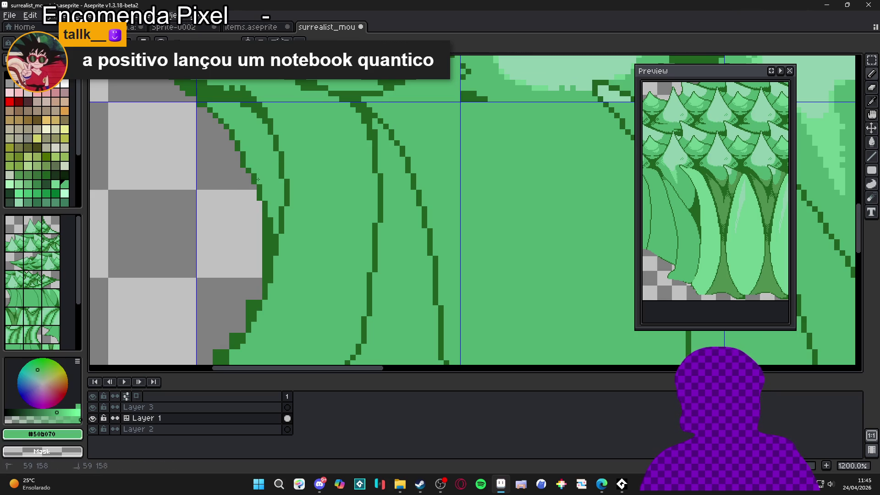
Cover stray outline pixels with light green, leaving medium green #50b070 active.
alt+click(257, 174)
alt+click(265, 177)
alt+click(278, 179)
alt+click(274, 180)
click(258, 188)
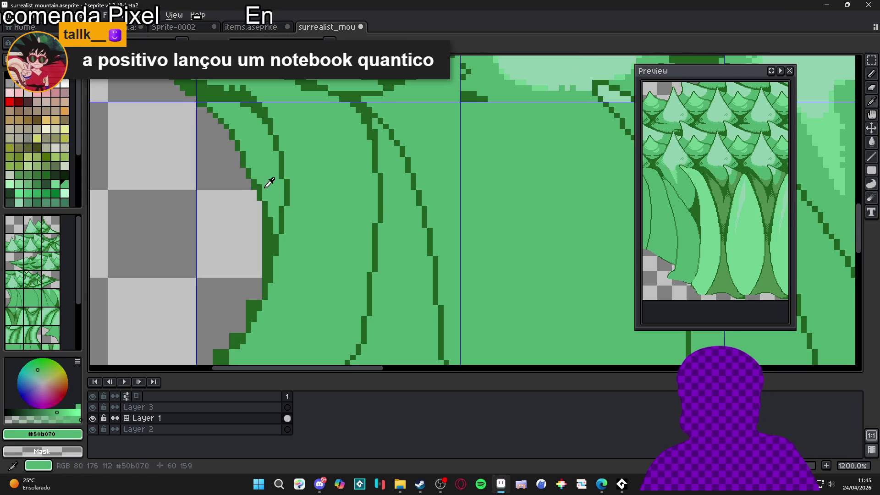
alt+click(255, 191)
alt+click(276, 191)
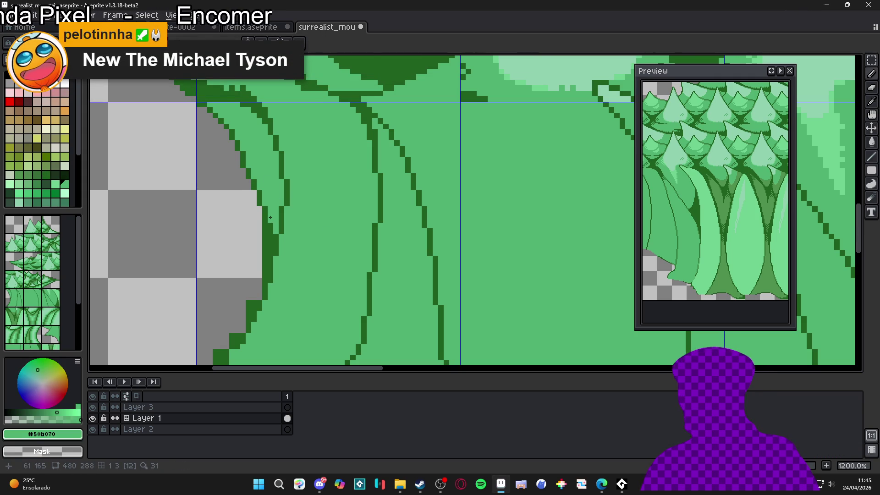
scroll(270, 217, up, 1)
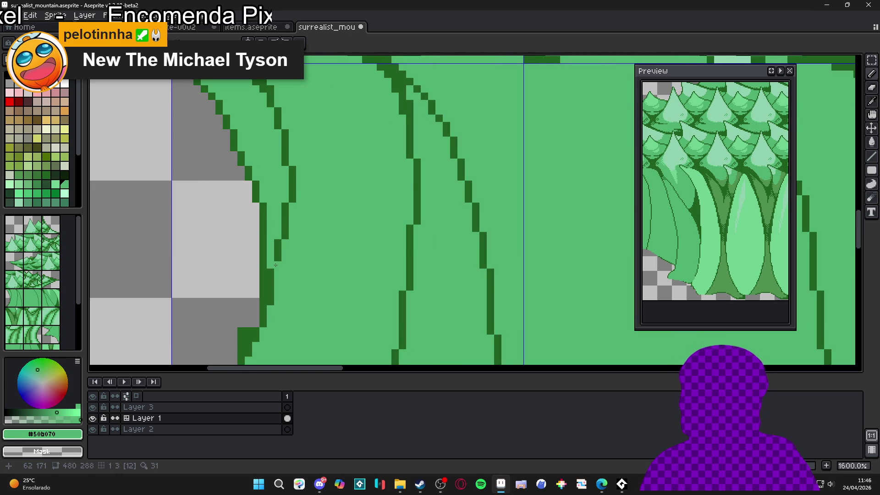
Pick dark green #206020 and thicken the outline strokes below the guide.
scroll(270, 268, down, 3)
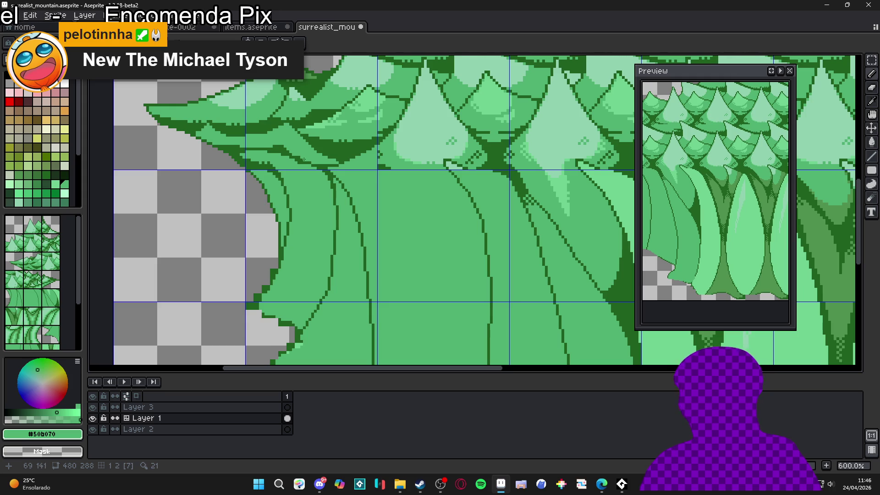
scroll(252, 169, up, 4)
alt+click(258, 178)
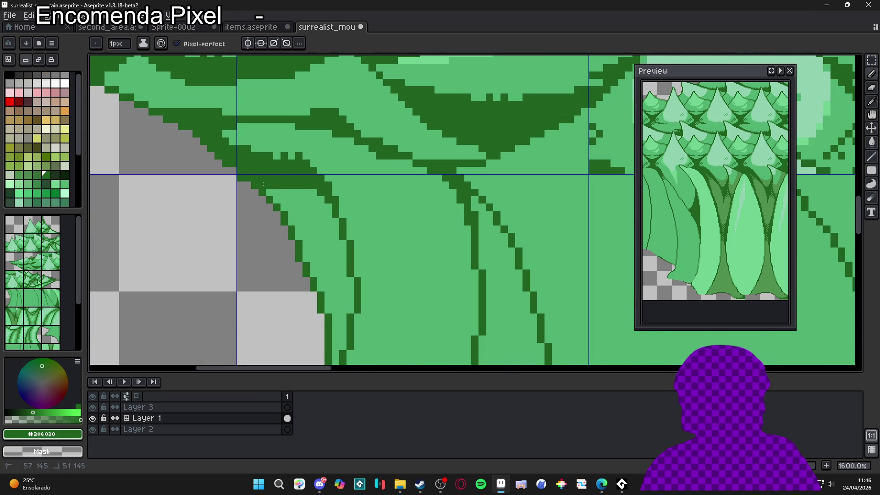
mouse_move(273, 194)
mouse_down()
mouse_move(316, 193)
mouse_move(328, 207)
mouse_move(320, 208)
mouse_up()
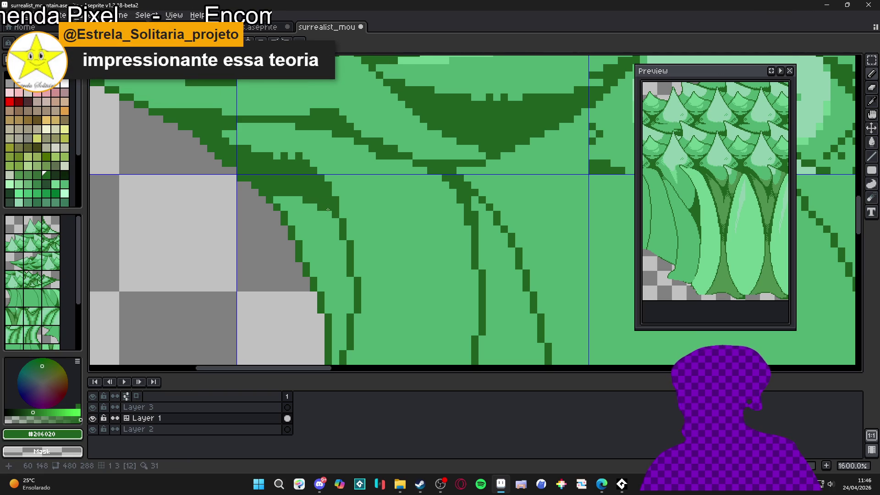
scroll(330, 238, down, 3)
mouse_move(340, 296)
mouse_down()
mouse_move(349, 210)
mouse_move(338, 236)
mouse_move(343, 229)
mouse_move(329, 228)
mouse_up()
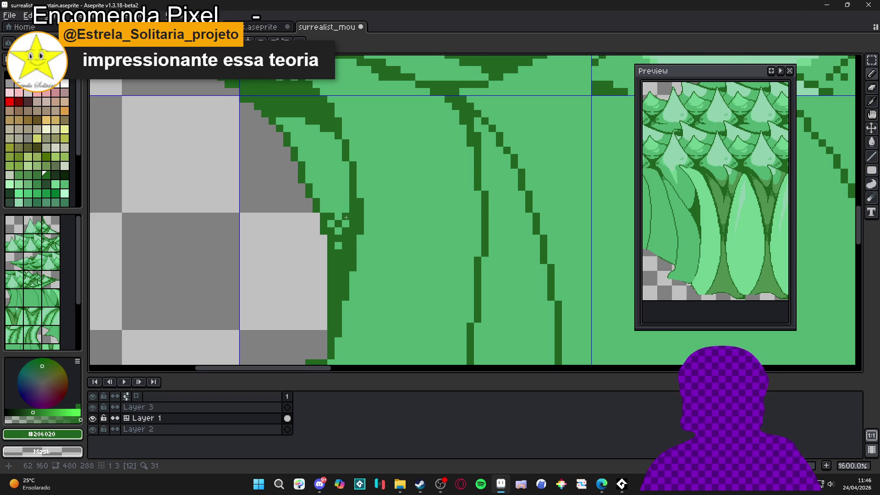
Fill three gap pixels in the outline with dark green.
scroll(341, 215, down, 3)
scroll(342, 213, up, 5)
click(299, 179)
click(277, 179)
click(288, 188)
scroll(289, 185, down, 7)
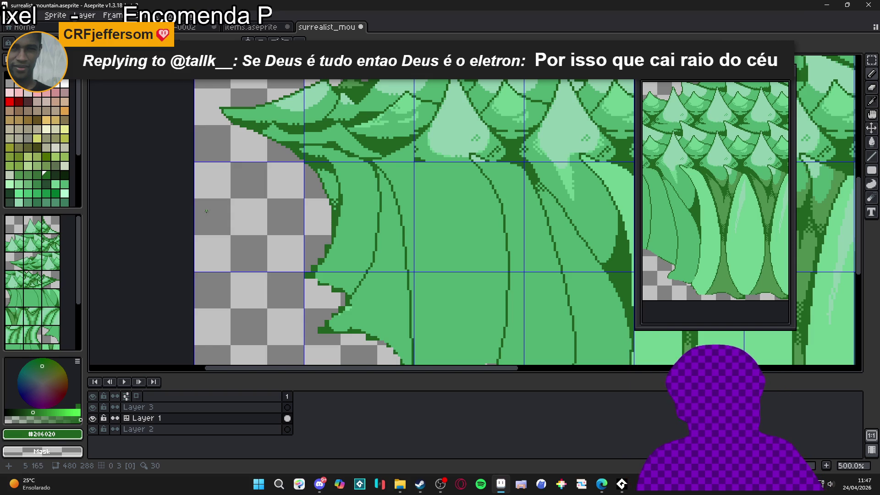
scroll(312, 177, up, 4)
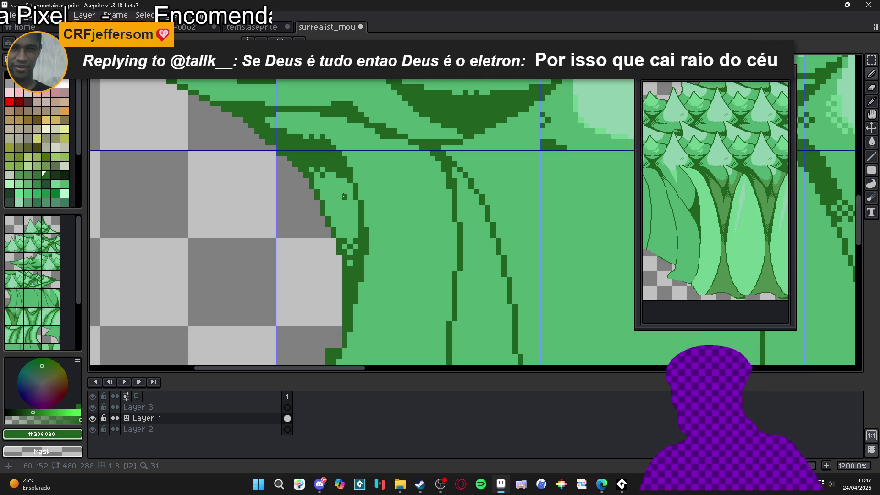
Draw a diagonal dark green line along the edge with three pixels beside it.
scroll(344, 196, down, 2)
scroll(345, 192, up, 5)
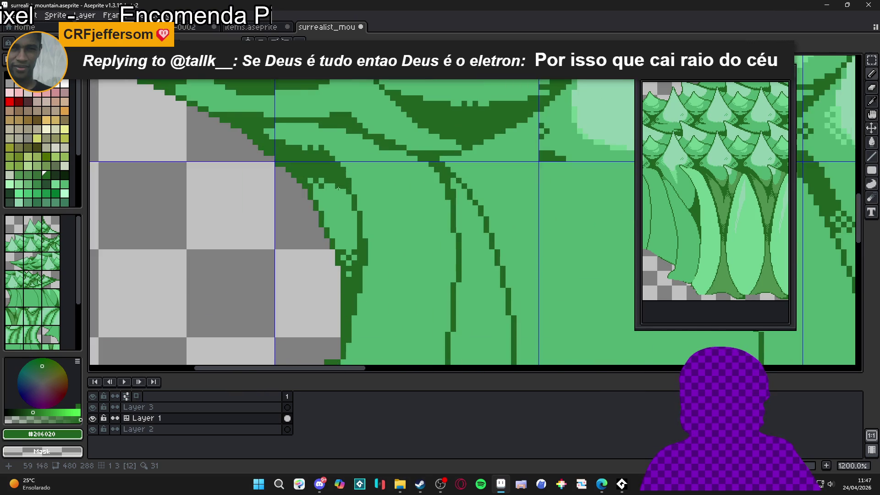
drag(351, 202, 365, 249)
click(363, 257)
click(351, 246)
click(351, 257)
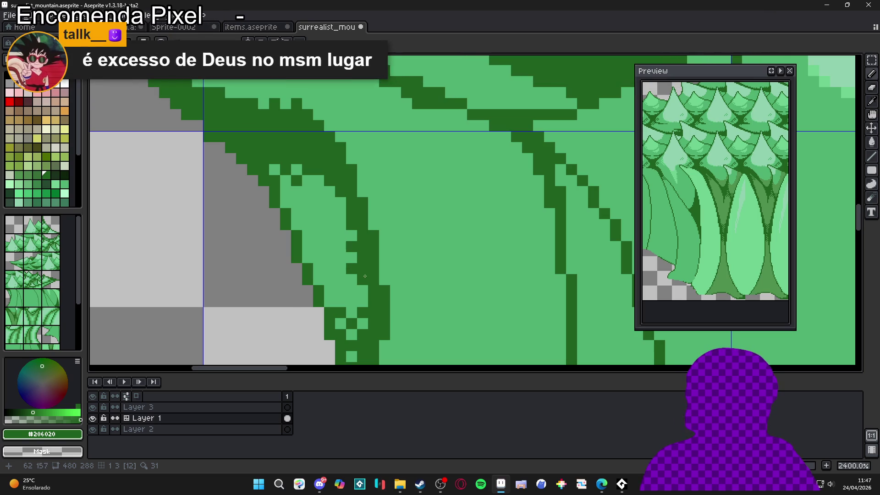
Redraw two dark outline pixels higher up the foliage edge.
scroll(355, 248, down, 2)
scroll(355, 247, down, 3)
scroll(361, 251, down, 3)
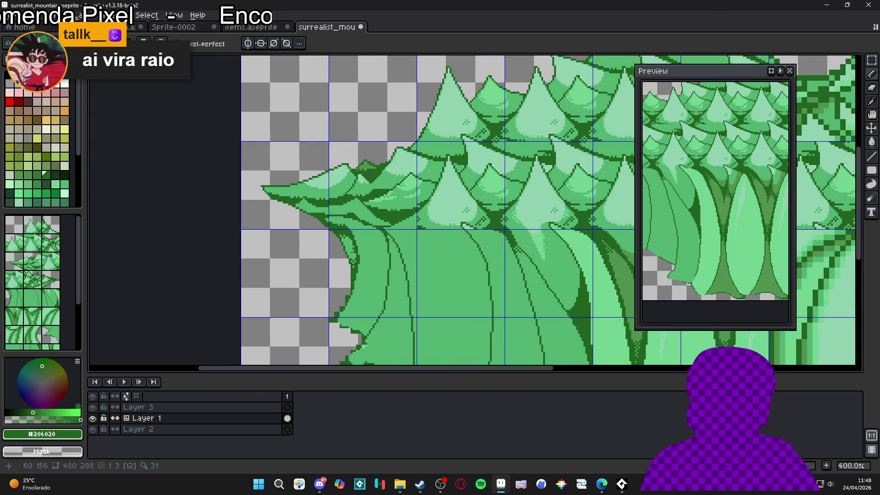
scroll(344, 243, up, 3)
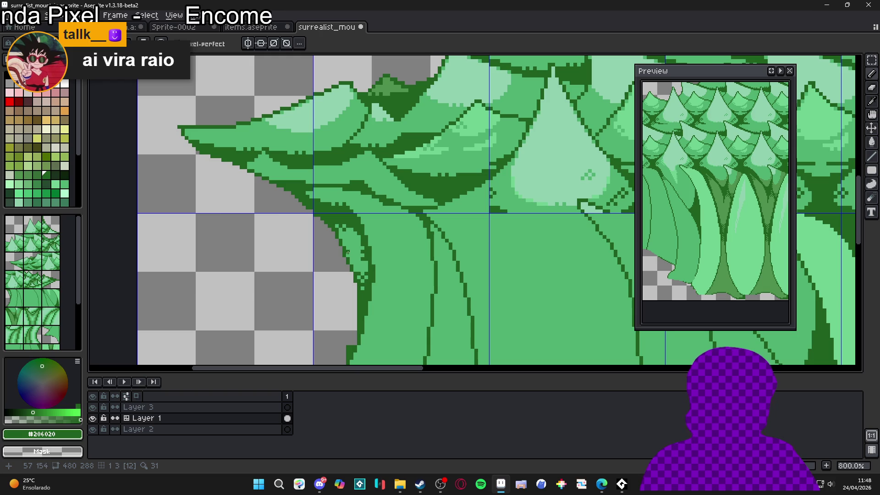
scroll(354, 293, down, 4)
scroll(354, 293, up, 9)
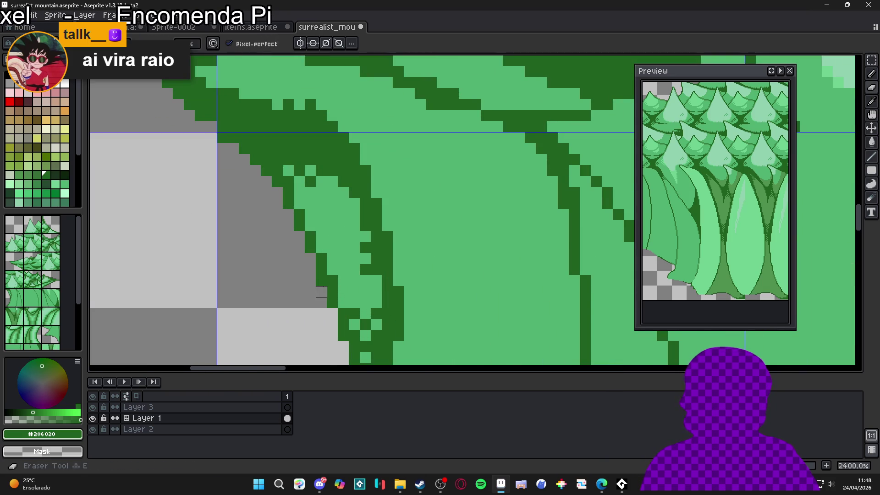
scroll(321, 281, down, 3)
scroll(323, 302, up, 3)
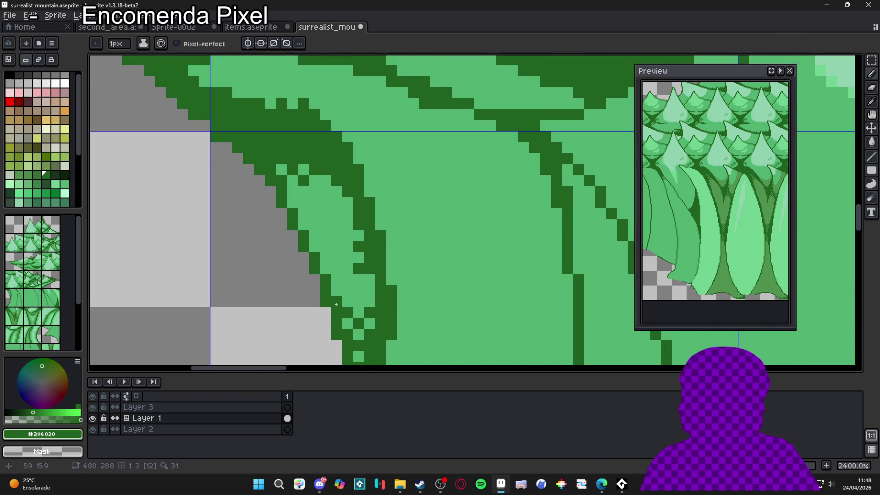
scroll(323, 302, down, 5)
scroll(335, 224, up, 6)
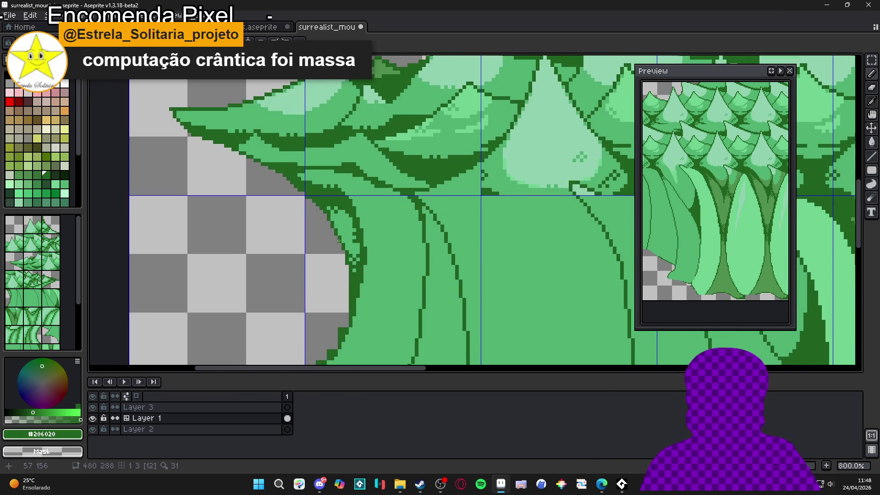
click(343, 217)
click(329, 187)
Erase a stray dark pixel beside the outline and return to the Pencil.
key(e)
click(314, 187)
scroll(320, 202, down, 2)
key(b)
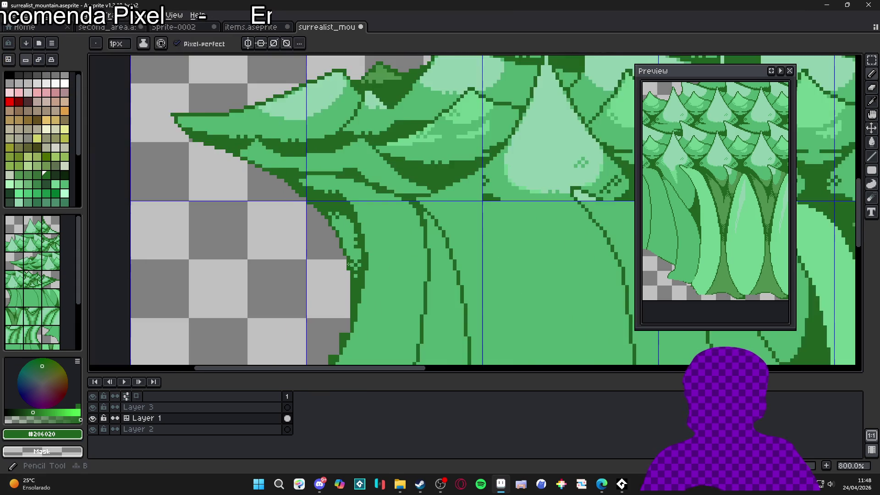
scroll(362, 247, down, 4)
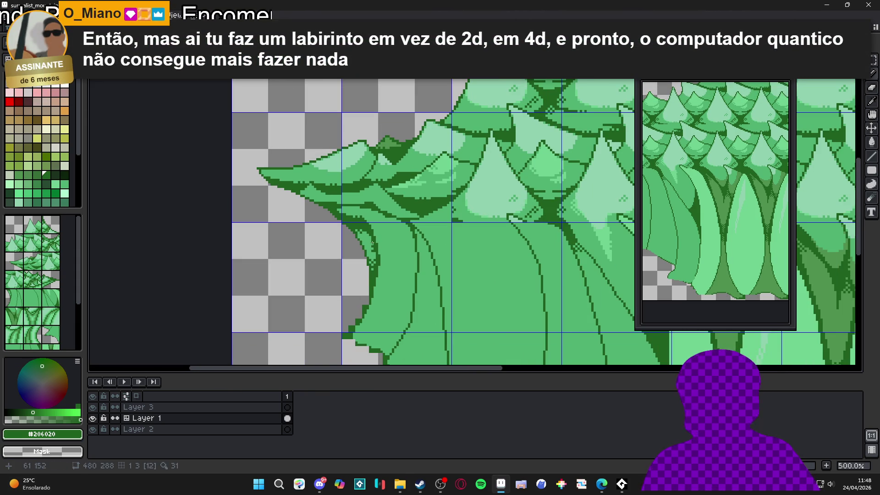
scroll(372, 243, up, 4)
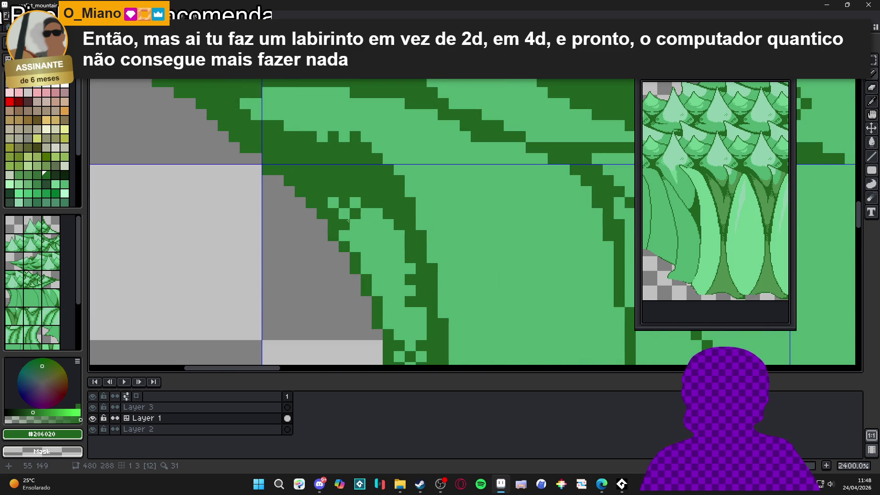
scroll(382, 247, down, 4)
drag(383, 248, 390, 236)
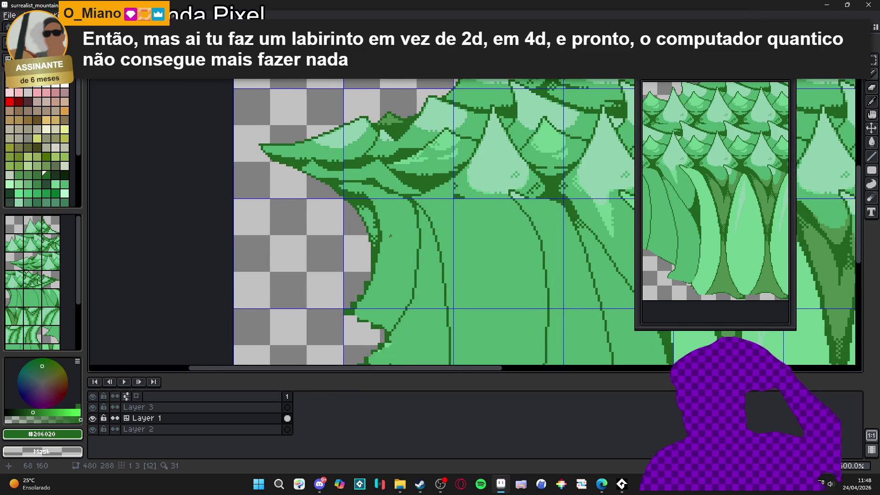
scroll(389, 246, up, 4)
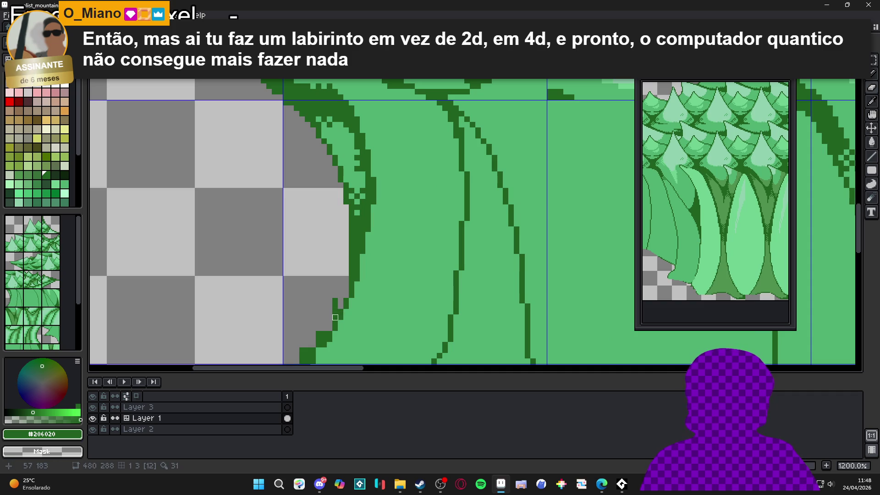
Erase stray dark green pixels and the corner pixel along the trunk's lower-left edge.
mouse_move(324, 322)
mouse_down()
mouse_move(356, 285)
mouse_move(389, 269)
mouse_up()
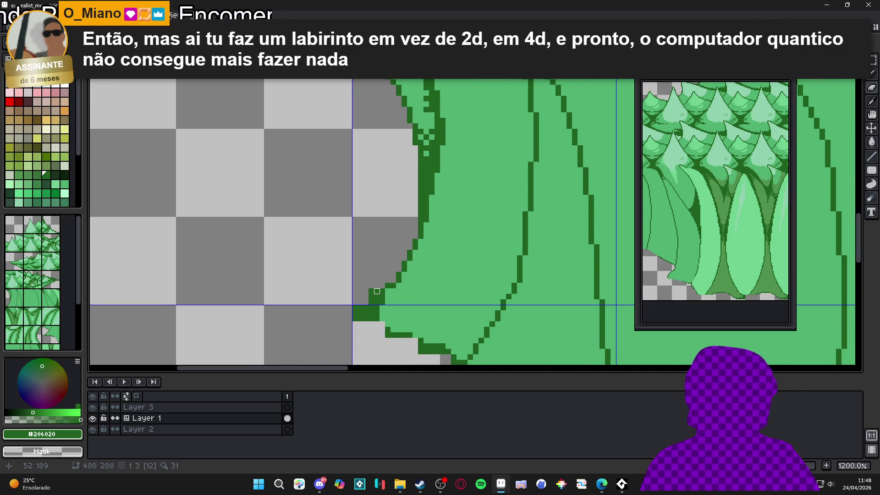
mouse_move(371, 301)
mouse_down()
mouse_move(366, 318)
mouse_move(371, 291)
mouse_up()
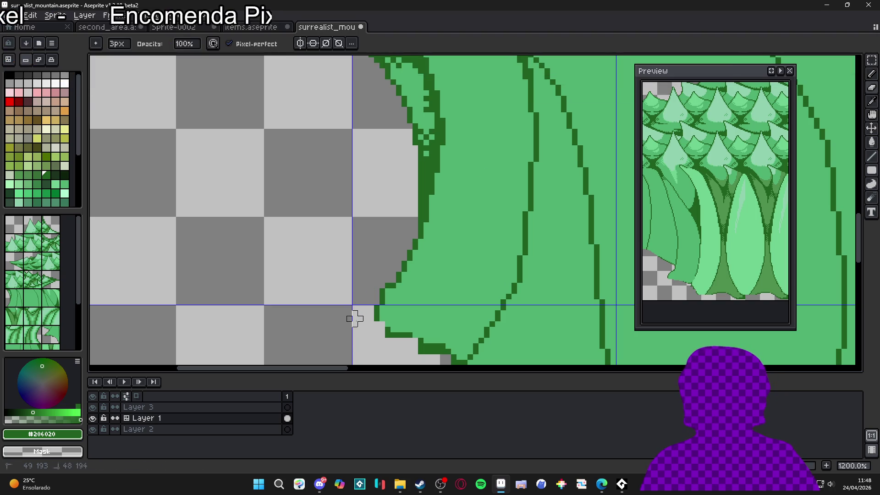
drag(360, 313, 333, 265)
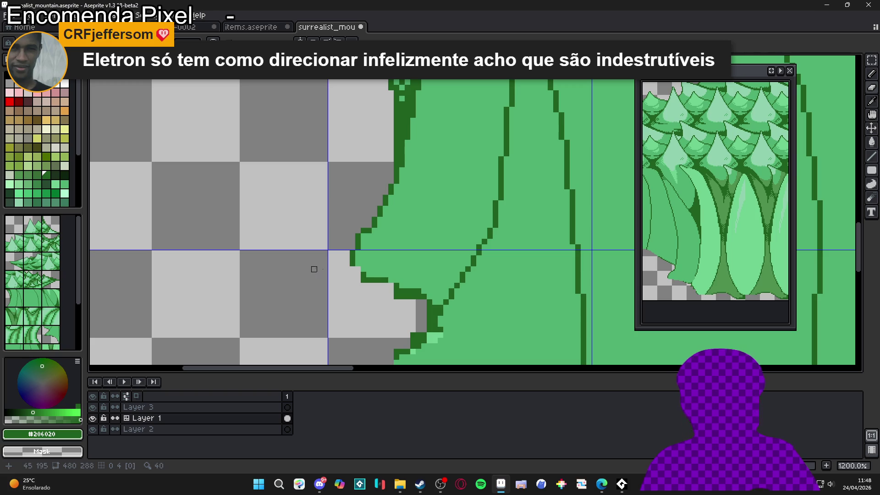
click(363, 279)
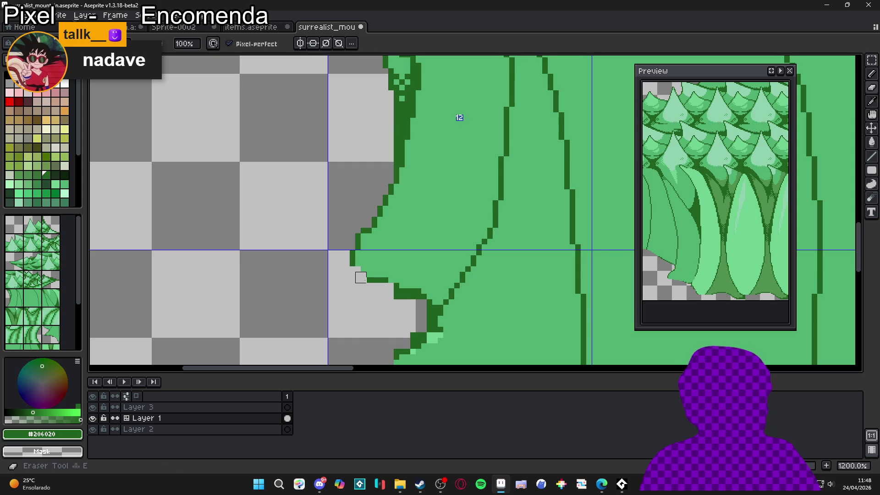
mouse_move(362, 274)
mouse_down()
mouse_move(428, 302)
mouse_move(400, 296)
mouse_move(429, 313)
mouse_move(419, 335)
mouse_up()
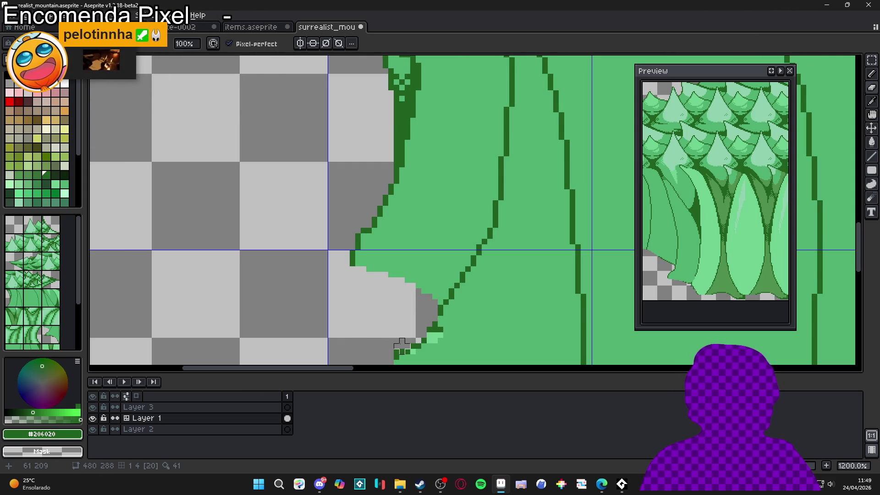
Cover four stray outline pixels with light fill green and add one dark outline pixel.
key(b)
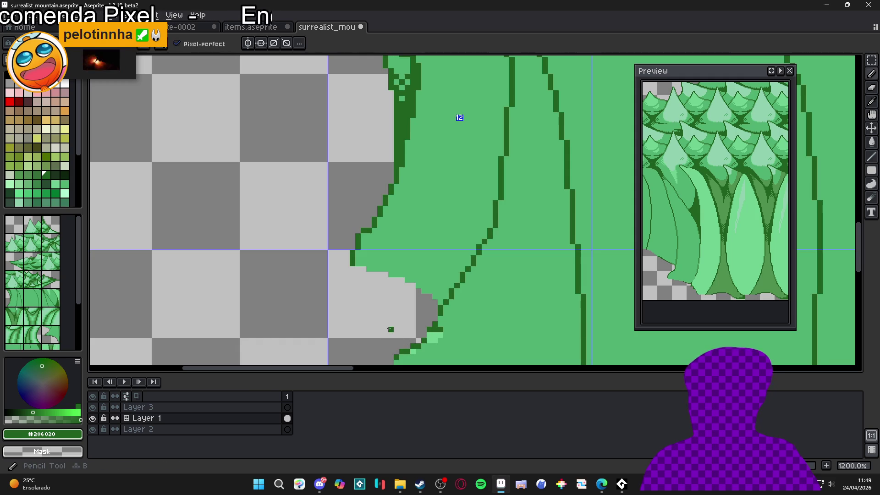
scroll(377, 298, down, 1)
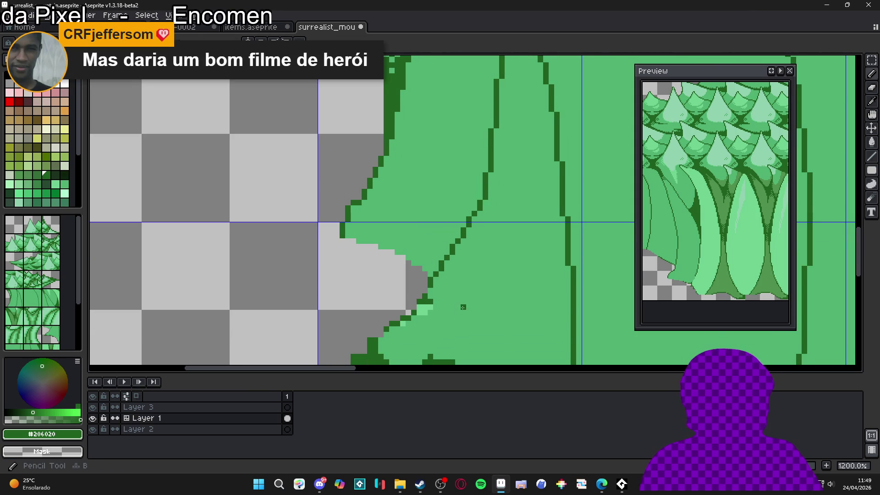
alt+click(425, 307)
scroll(427, 307, up, 1)
click(429, 306)
click(424, 313)
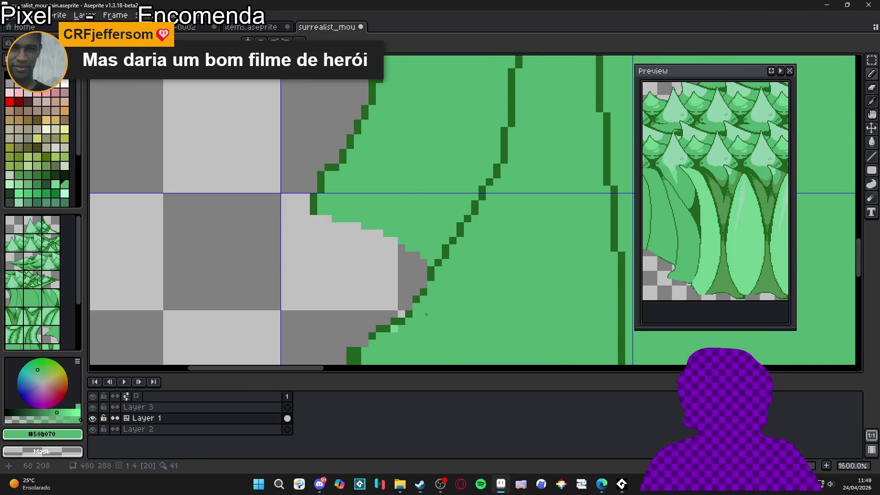
click(418, 309)
alt+click(406, 314)
click(401, 313)
alt+click(409, 317)
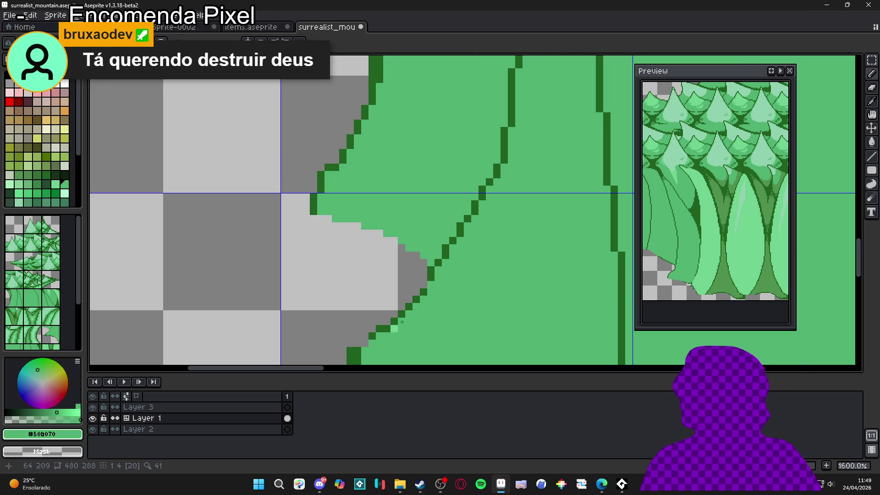
Reselect dark green #206020, undo the last eraser stroke and zoom out to 200%.
alt+click(390, 323)
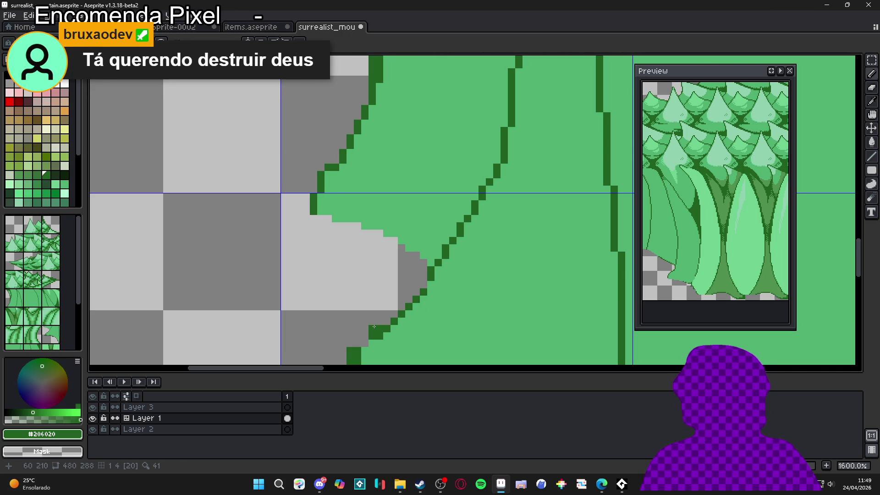
key(ctrl+z)
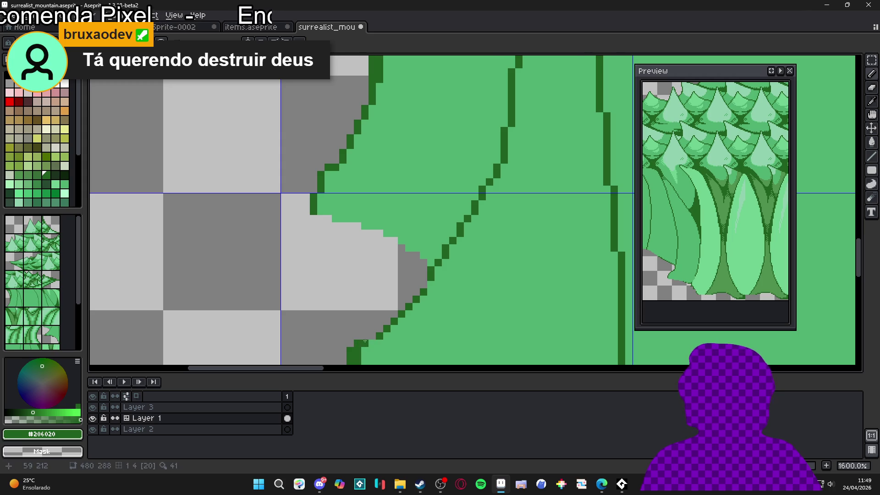
scroll(375, 334, down, 6)
scroll(458, 251, up, 1)
scroll(458, 251, down, 2)
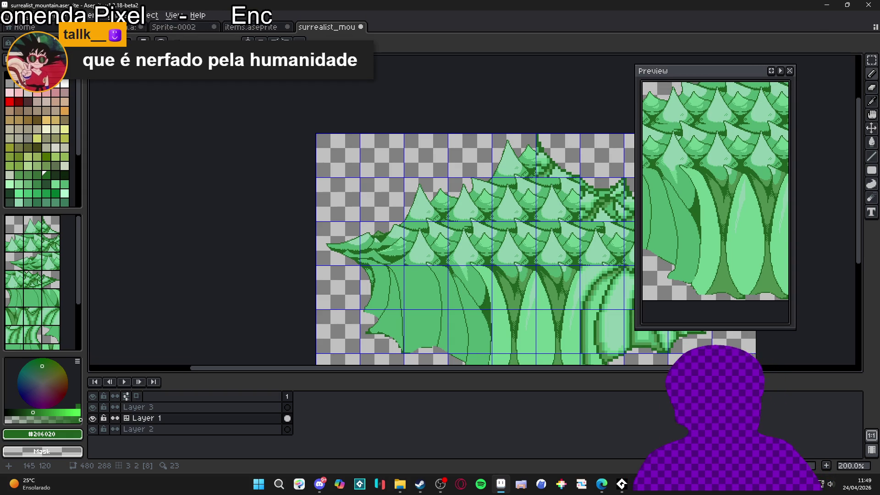
Add one dark green pixel to the trunk edge and save surrealist_mountain.aseprite.
drag(416, 276, 393, 271)
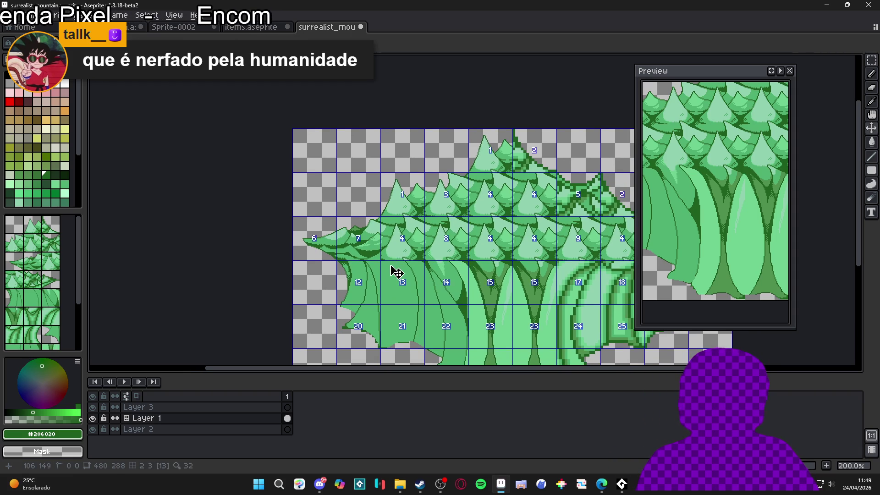
scroll(419, 262, up, 5)
scroll(408, 252, down, 2)
scroll(371, 228, up, 5)
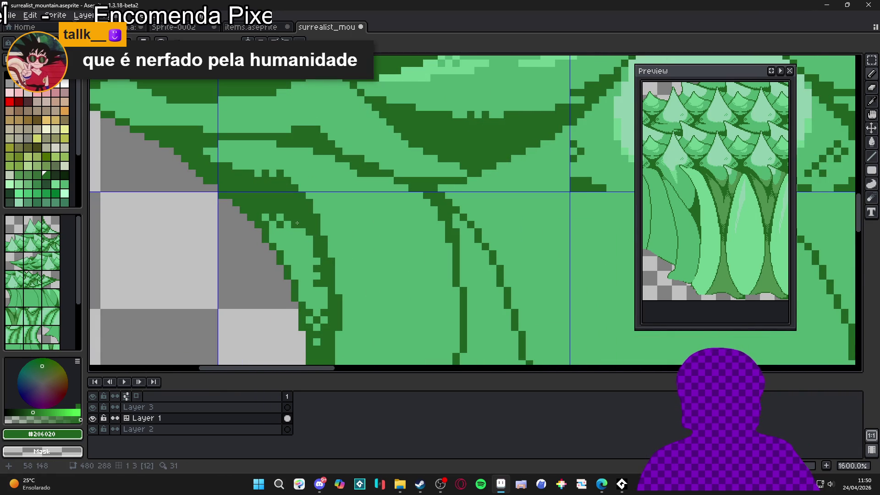
click(288, 228)
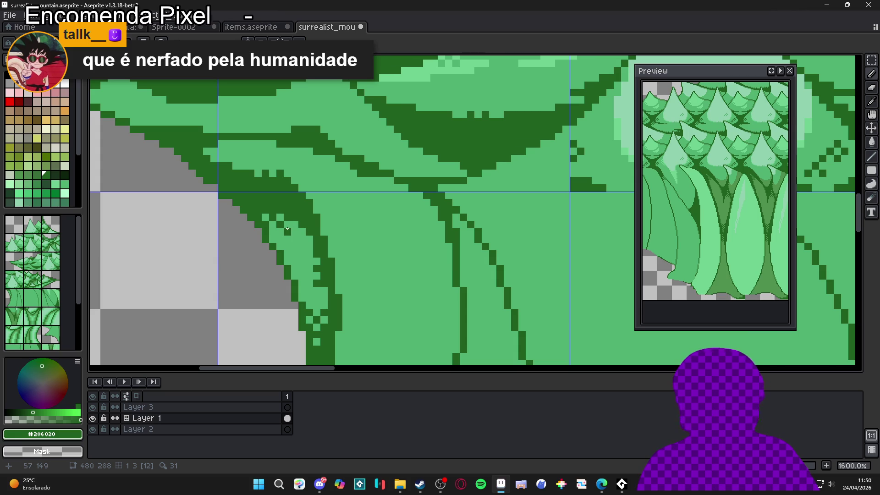
scroll(288, 228, down, 4)
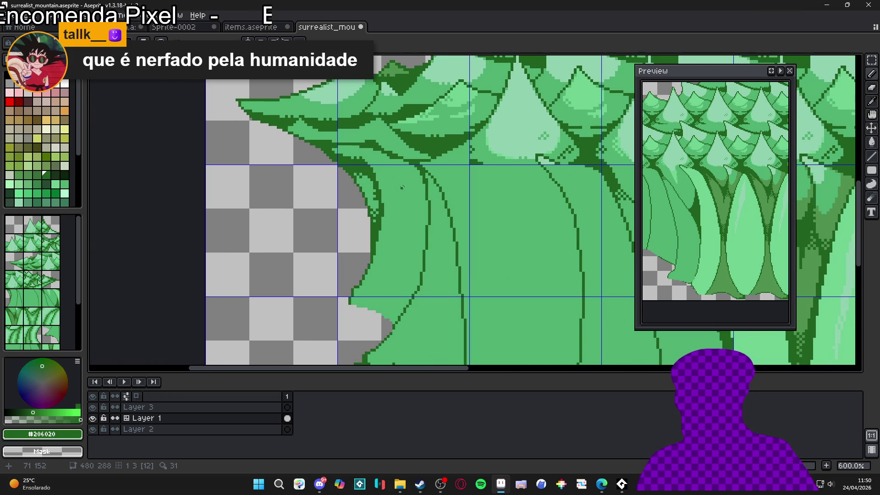
key(ctrl+s)
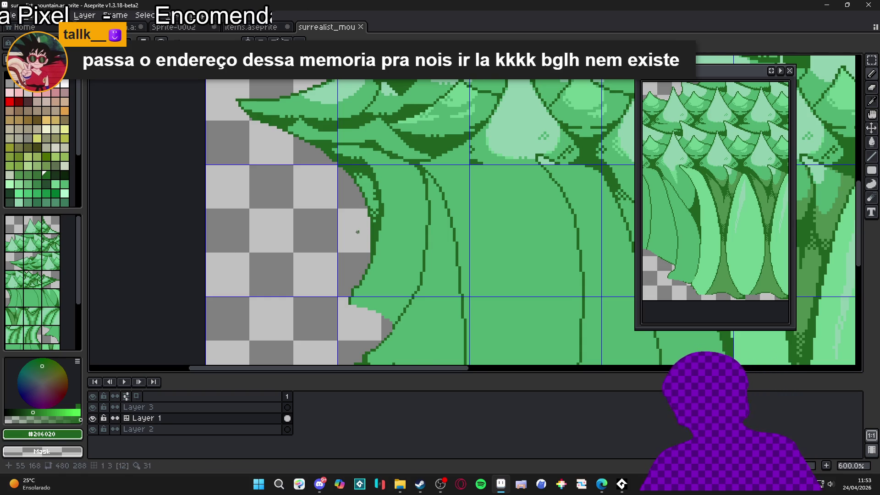
Erase the stray dark outline row and pixel beneath the lower-left foliage.
scroll(360, 234, down, 3)
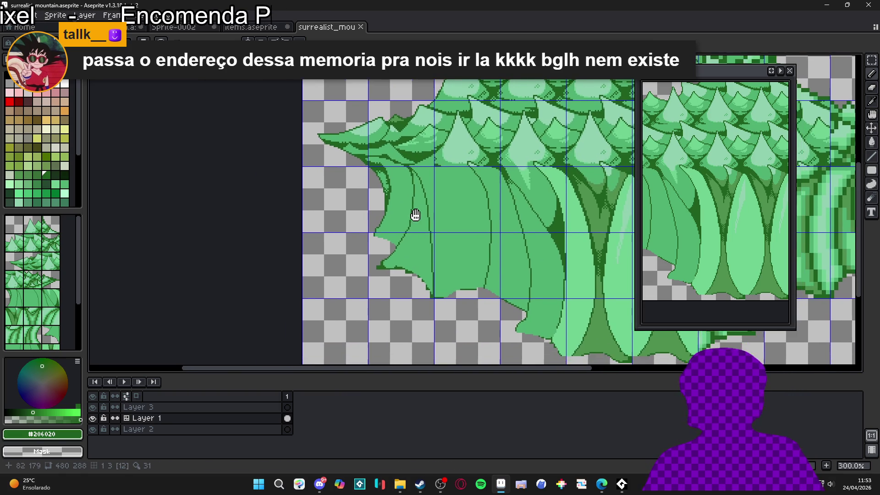
scroll(415, 215, up, 4)
scroll(393, 274, up, 3)
drag(393, 274, 297, 274)
click(286, 274)
Repaint the upper staircase corner pixels light green and add a dark green step pixel.
key(b)
alt+click(340, 250)
click(316, 256)
click(315, 248)
click(309, 240)
click(316, 234)
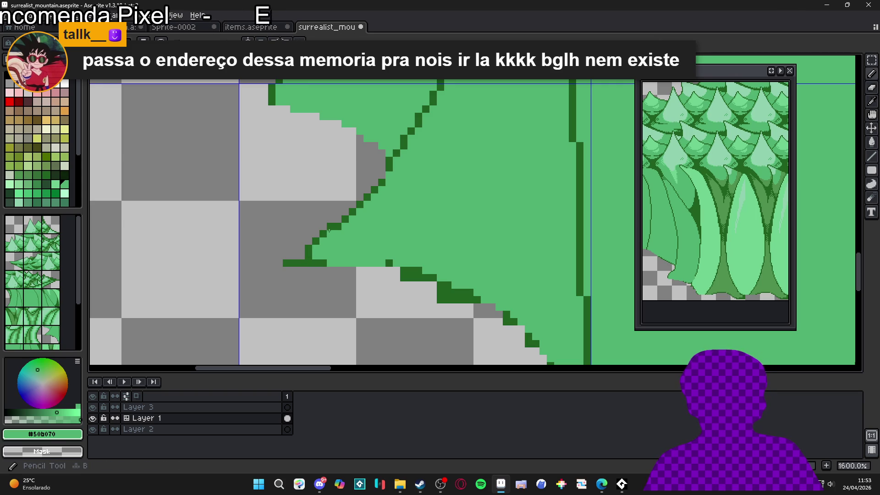
click(329, 226)
alt+click(338, 226)
click(330, 234)
Re-step the lower corner with light and dark green pixels, then erase the leftover outline row.
key(e)
click(330, 226)
click(323, 234)
key(b)
click(323, 241)
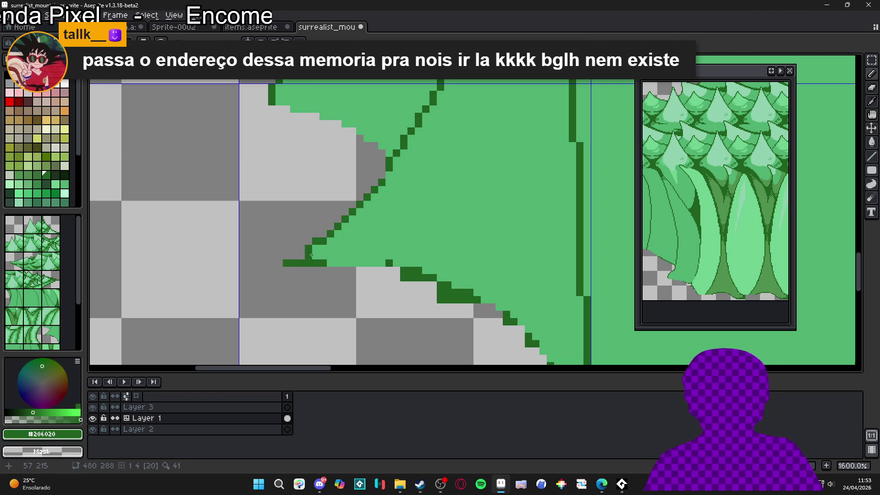
alt+click(317, 255)
drag(308, 255, 302, 256)
alt+click(309, 247)
click(301, 248)
click(293, 256)
key(e)
mouse_move(290, 267)
mouse_down()
mouse_move(388, 263)
mouse_move(429, 289)
mouse_move(428, 281)
mouse_move(466, 296)
mouse_move(510, 325)
mouse_move(530, 353)
mouse_move(479, 284)
mouse_move(487, 281)
mouse_move(508, 330)
mouse_move(499, 274)
mouse_move(506, 308)
mouse_move(508, 297)
mouse_up()
Zoom in on the dark green trunk line and repaint its upper step pixels light green #50b070.
scroll(508, 290, down, 4)
scroll(502, 299, up, 1)
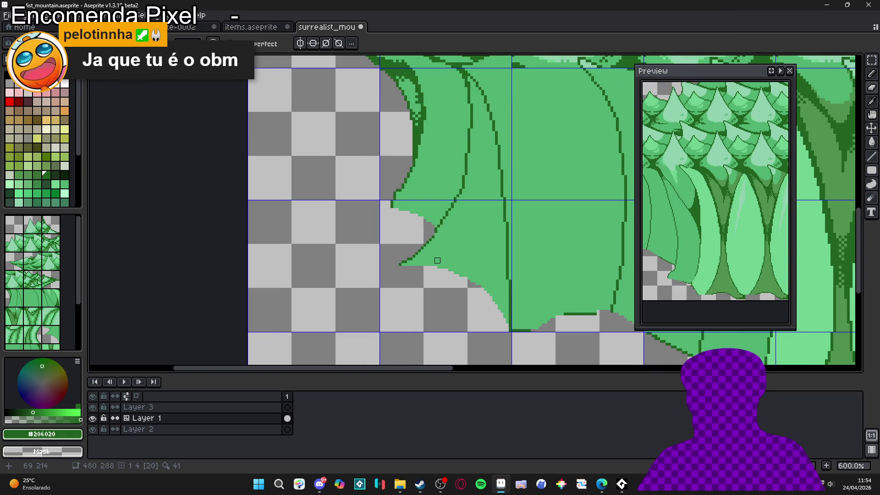
key(b)
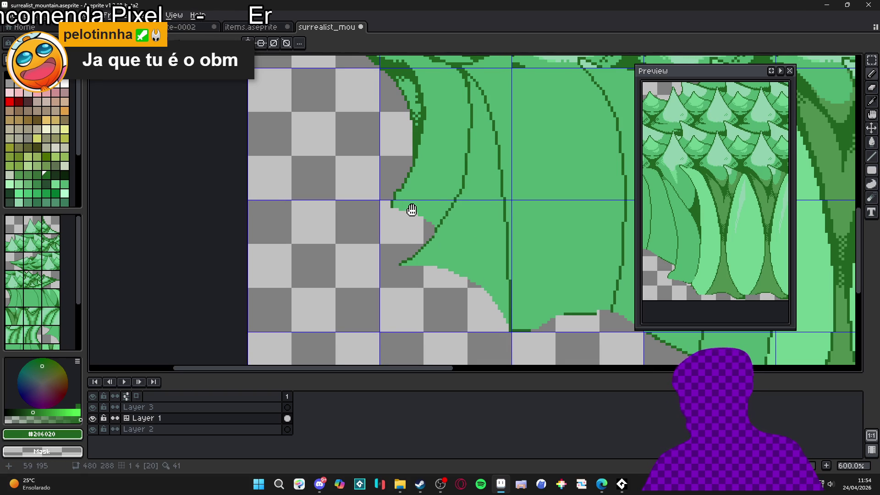
scroll(428, 220, up, 1)
scroll(417, 231, up, 4)
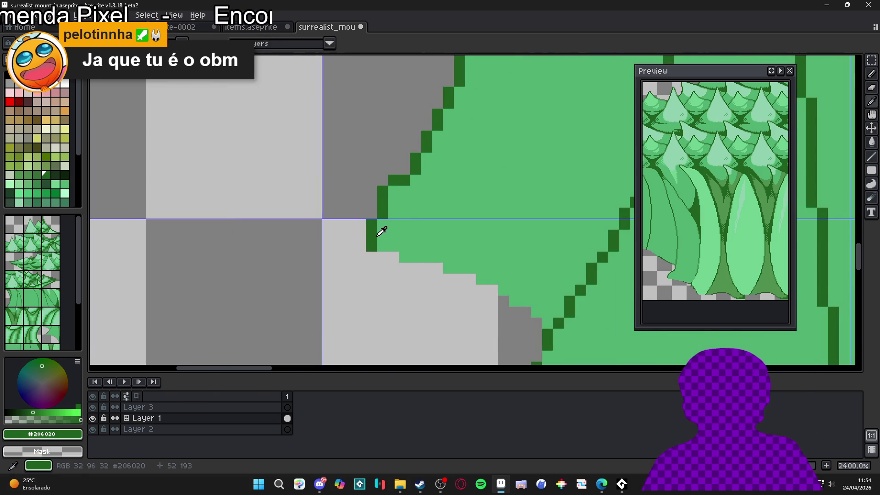
scroll(383, 230, down, 5)
scroll(426, 209, right, 1)
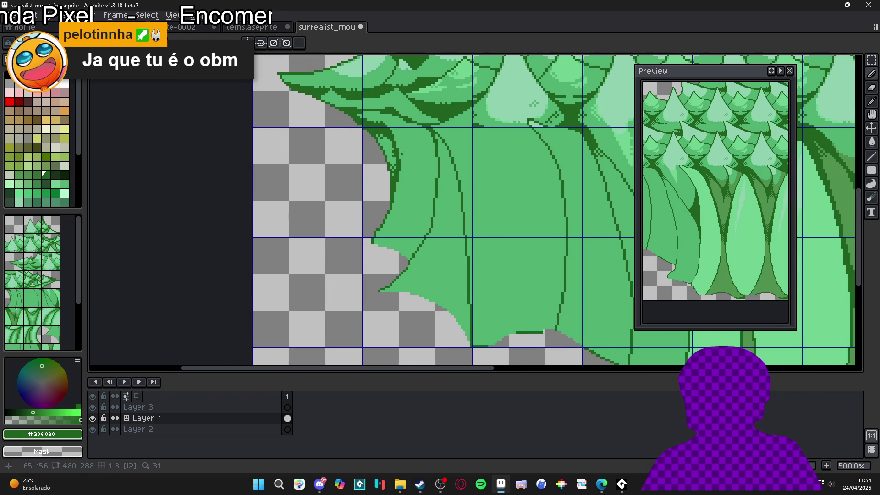
scroll(394, 152, up, 1)
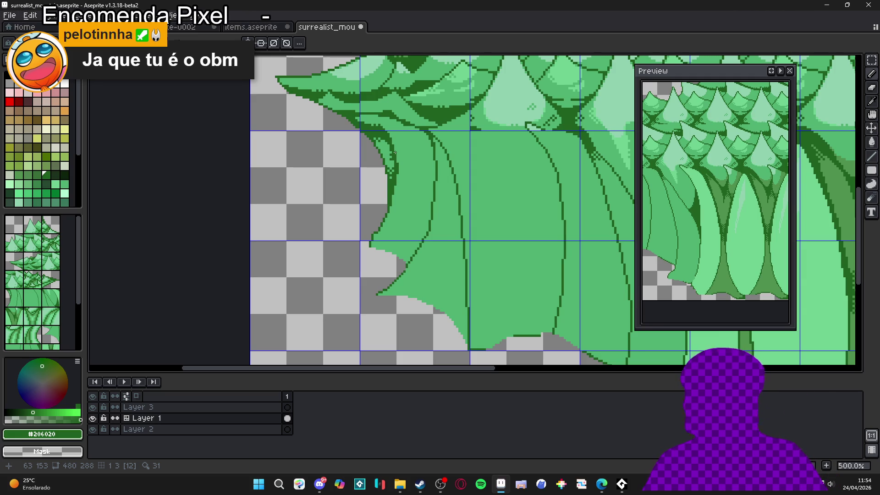
scroll(437, 176, up, 8)
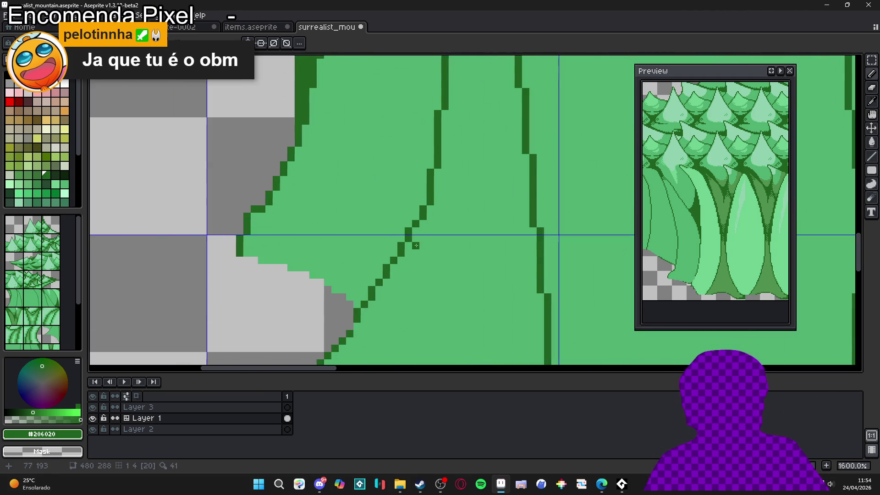
click(422, 215)
alt+click(392, 183)
click(407, 215)
alt+click(407, 229)
Re-step the line's lower end, alternating #206020 dark pixels with #50b070 light pixels.
click(407, 244)
alt+click(382, 241)
click(392, 244)
alt+click(378, 274)
click(378, 289)
alt+click(349, 289)
click(363, 288)
alt+click(378, 288)
click(363, 317)
alt+click(349, 303)
click(349, 318)
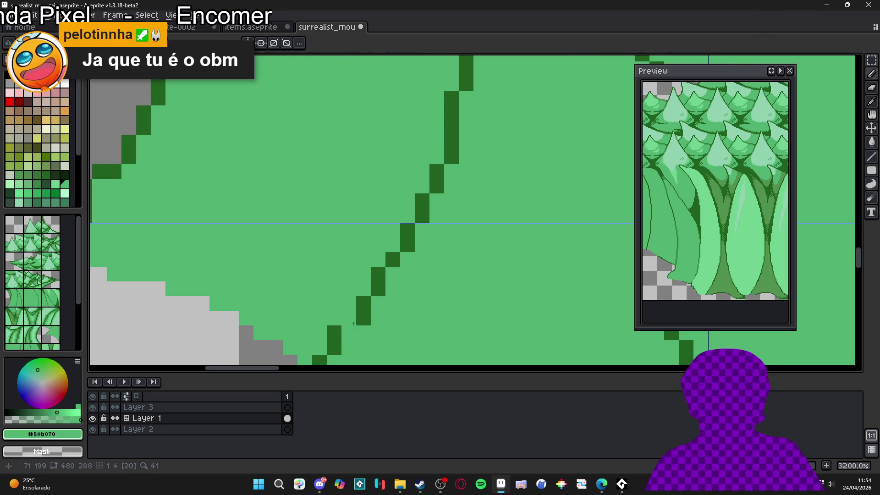
alt+click(334, 339)
drag(344, 334, 375, 273)
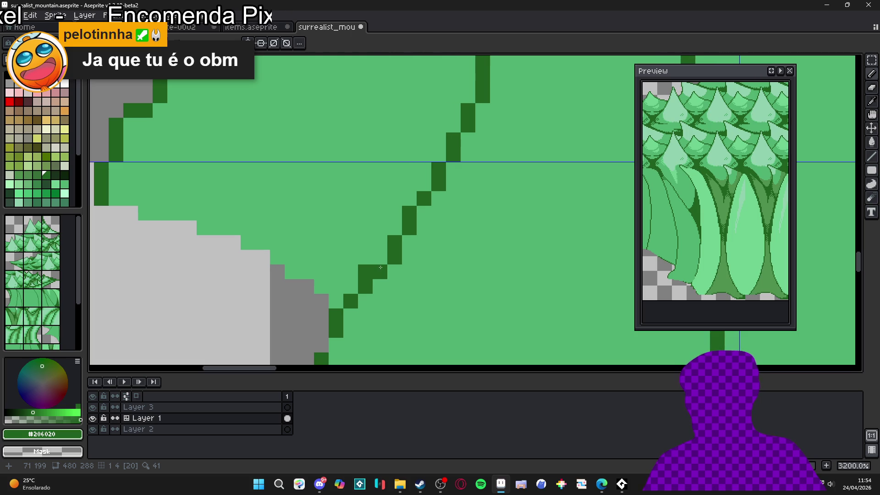
Redraw the trunk line's steps with dark pixels and light green cover-ups, extending it downward.
right_click(384, 265)
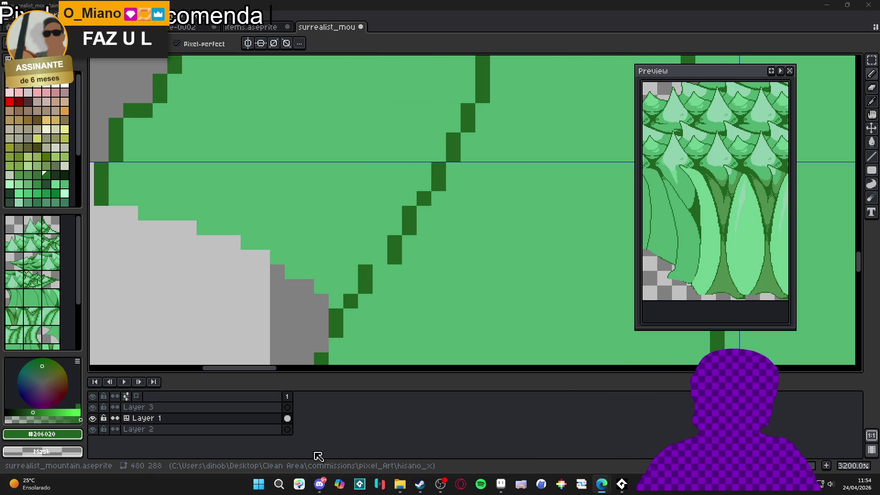
click(379, 256)
drag(380, 256, 414, 215)
click(413, 231)
click(413, 245)
alt+click(398, 229)
click(398, 245)
mouse_move(384, 260)
mouse_down()
mouse_move(369, 280)
mouse_move(369, 303)
mouse_move(435, 234)
mouse_up()
alt+click(413, 239)
click(396, 266)
click(398, 275)
Undo the last pencil stroke and eyedrop the light and dark greens from the tree.
scroll(435, 233, down, 3)
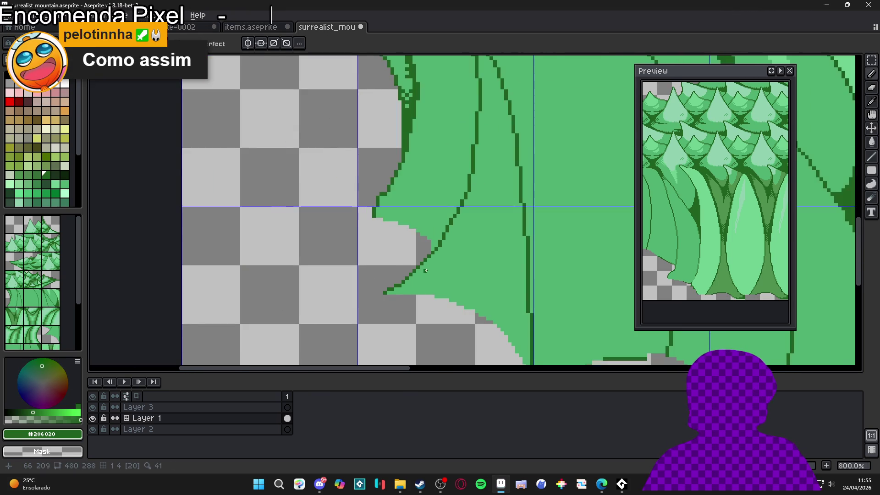
scroll(426, 260, down, 2)
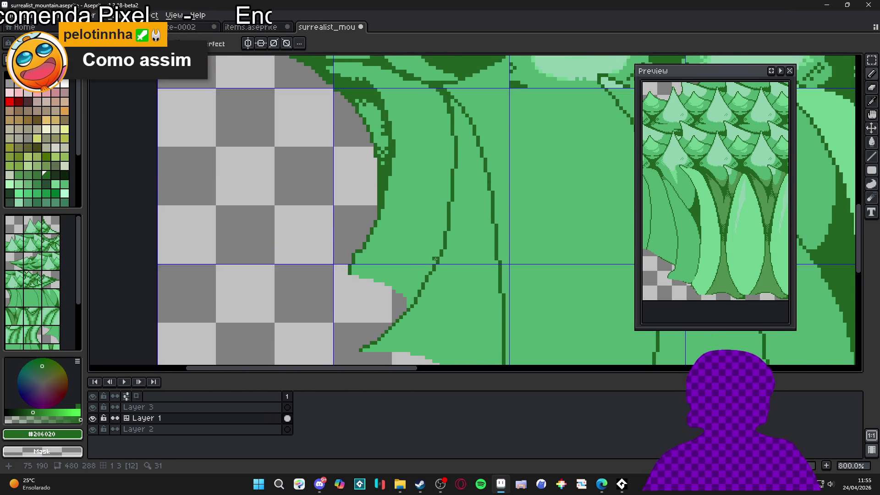
scroll(458, 236, up, 2)
alt+click(463, 232)
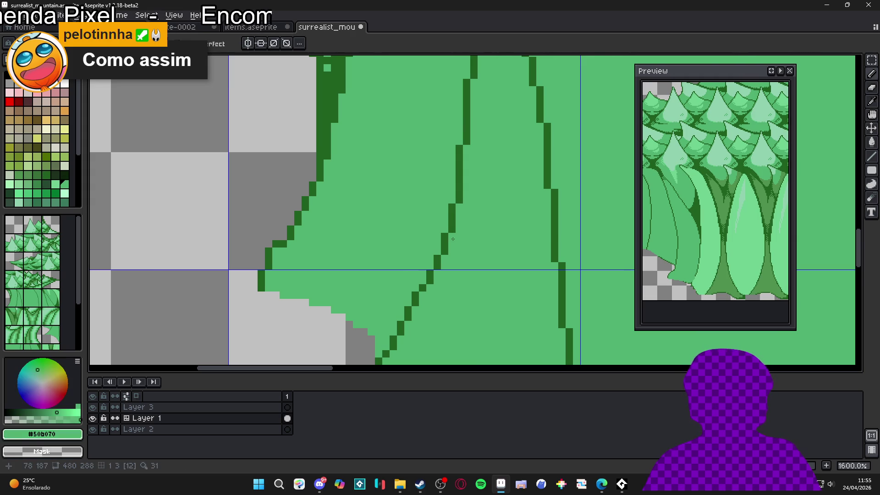
scroll(461, 243, down, 5)
scroll(441, 266, up, 4)
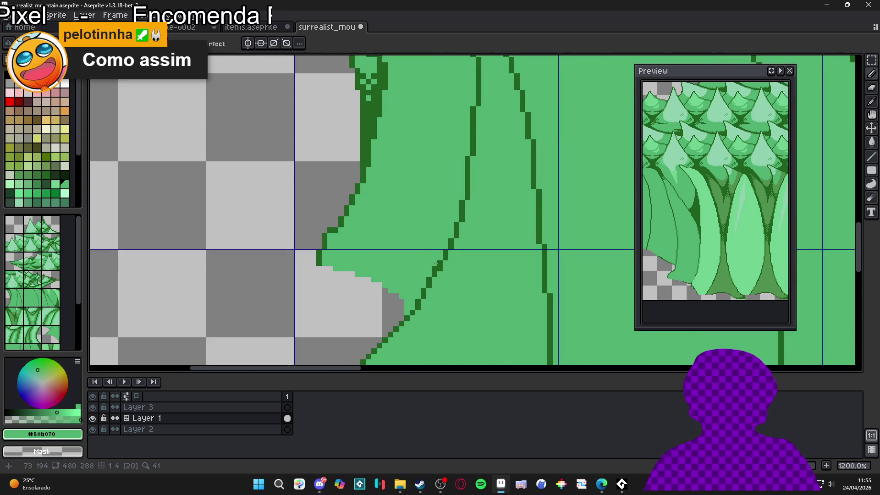
alt+click(433, 275)
click(433, 280)
key(ctrl+z)
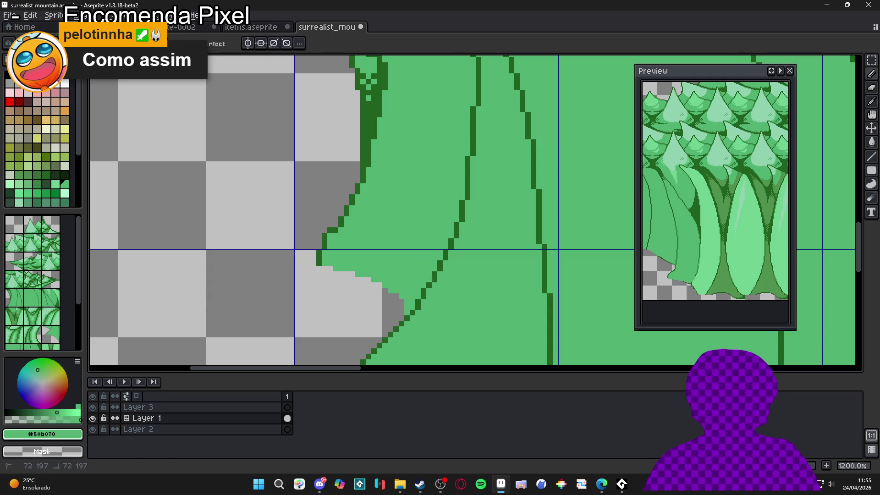
alt+click(425, 288)
alt+click(428, 288)
alt+click(420, 299)
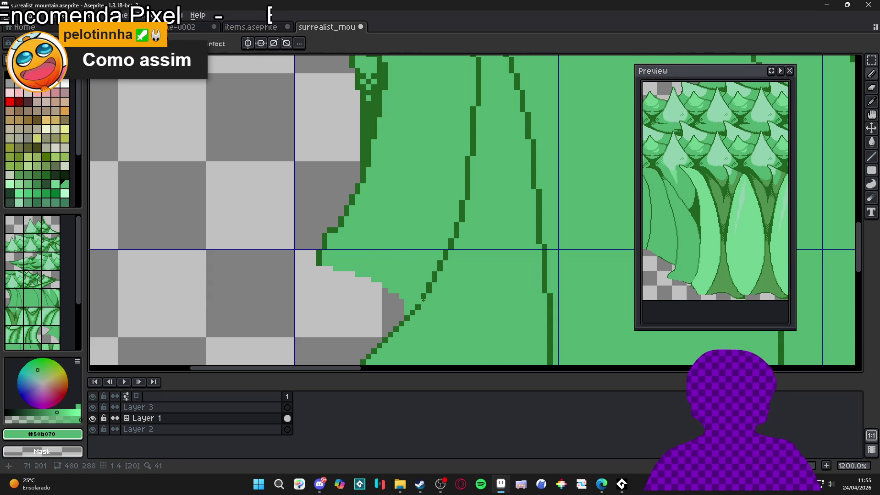
Eyedrop dark green #206020 from the tree's left edge and save surrealist_mountain.aseprite.
scroll(420, 299, down, 2)
drag(427, 306, 447, 286)
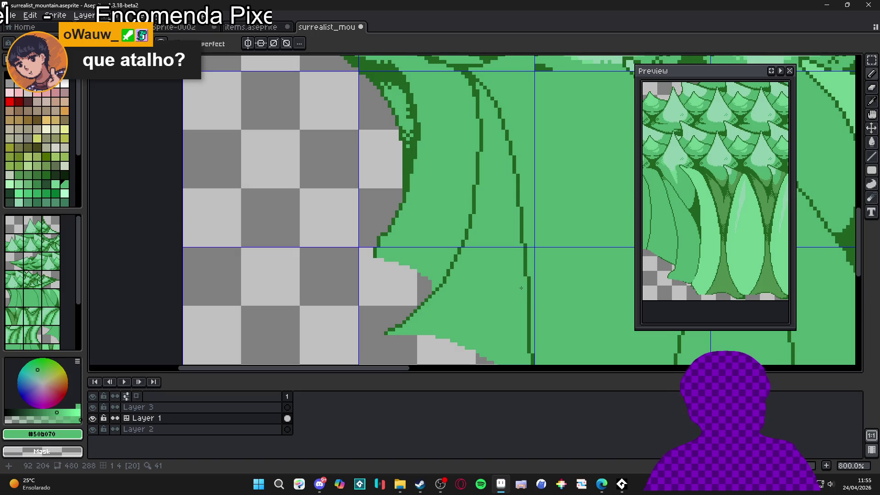
scroll(449, 301, up, 3)
alt+click(419, 283)
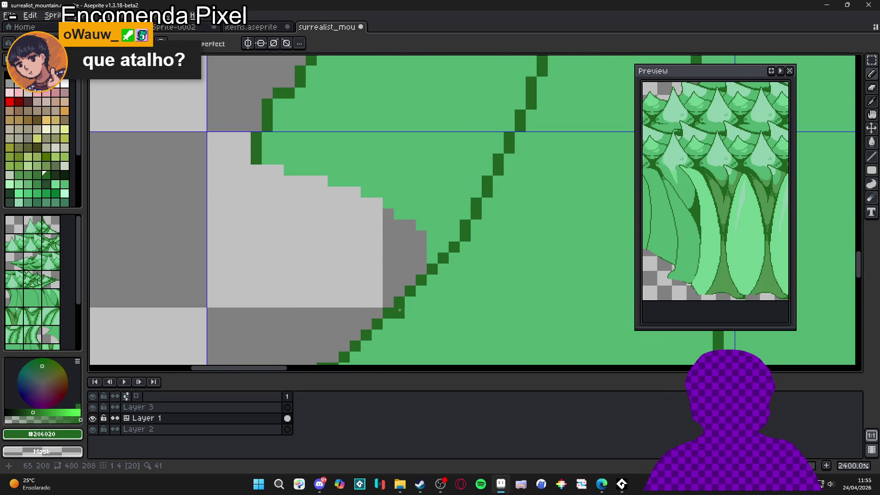
scroll(393, 317, down, 3)
scroll(393, 317, down, 3)
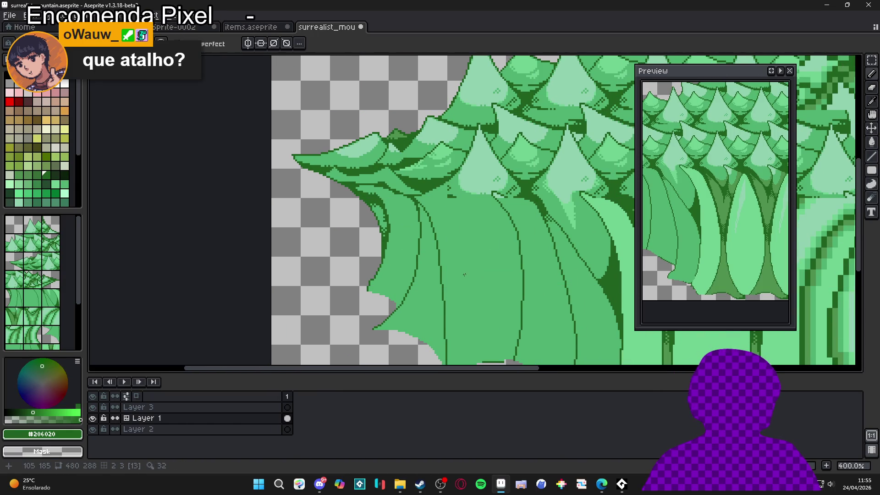
scroll(439, 248, up, 3)
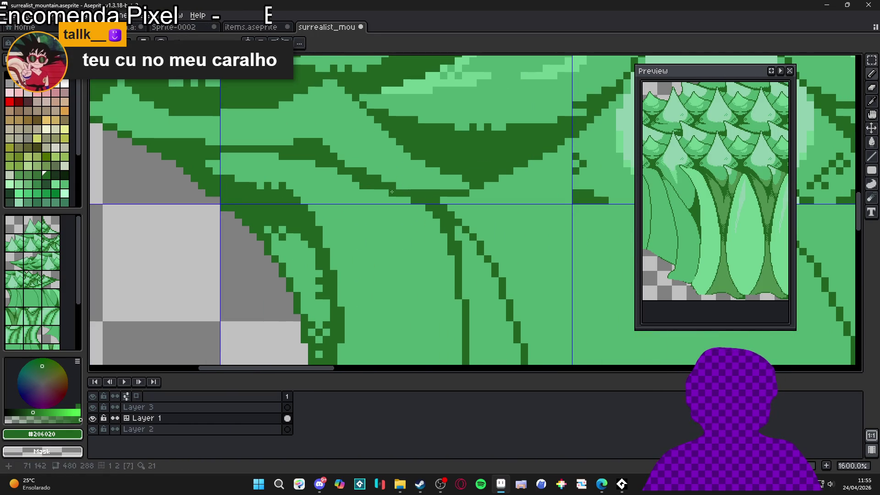
scroll(405, 201, down, 3)
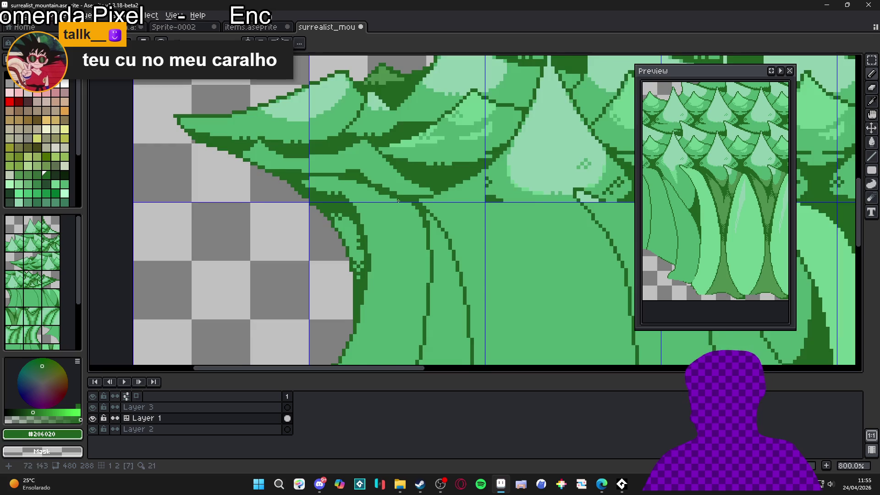
key(ctrl+s)
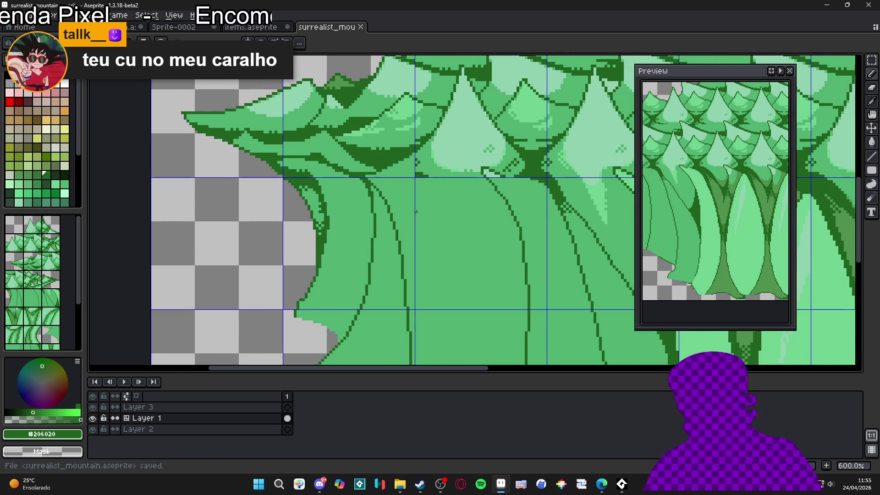
Eyedrop the fill green #50b070 from the foliage's left edge.
scroll(415, 212, down, 2)
drag(449, 216, 434, 201)
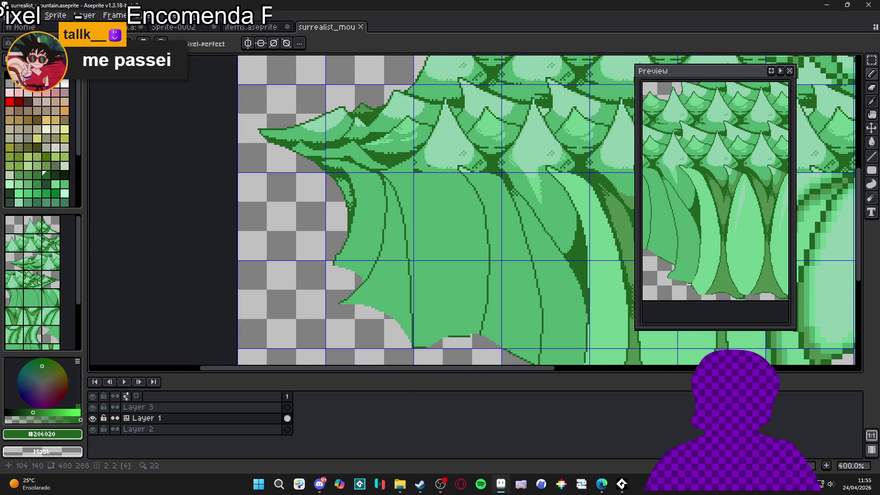
scroll(430, 169, up, 3)
alt+click(436, 166)
Pan across the trees, turn on the tile grid, and zoom out to 200%.
scroll(412, 184, down, 2)
drag(413, 184, 389, 233)
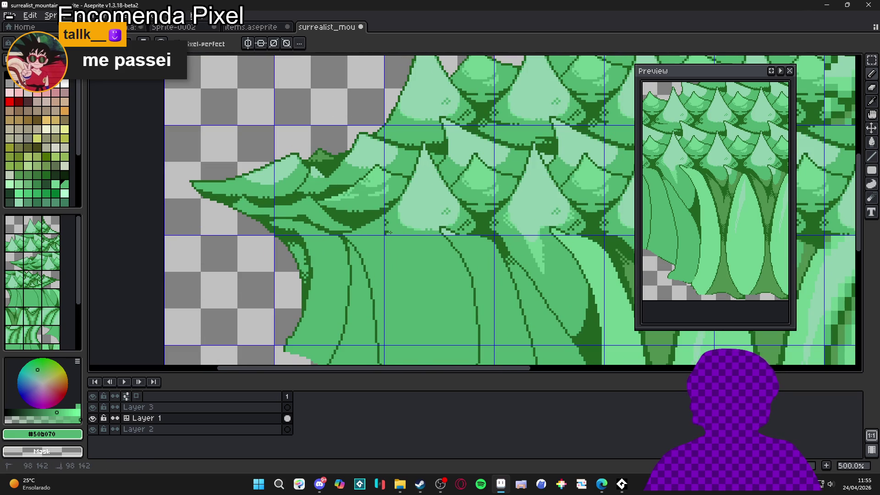
scroll(412, 236, up, 1)
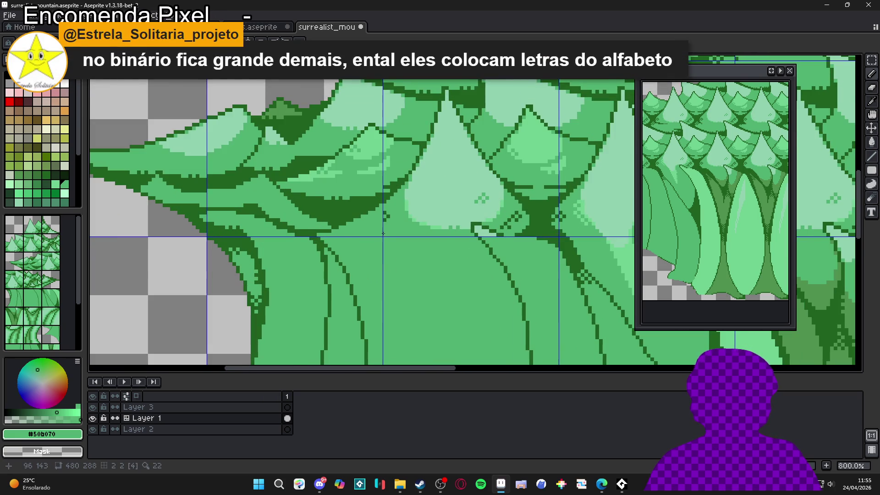
scroll(441, 244, down, 1)
drag(440, 244, 403, 243)
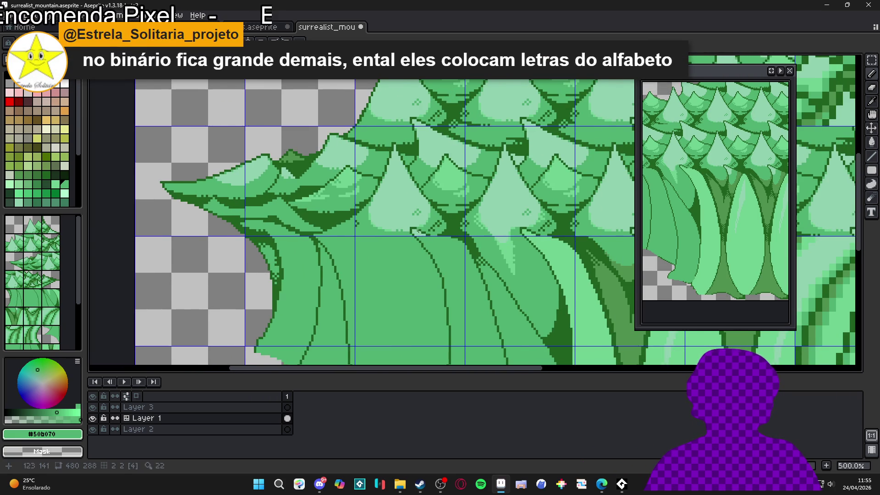
scroll(410, 233, down, 1)
scroll(403, 247, down, 1)
key(ctrl+apostrophe)
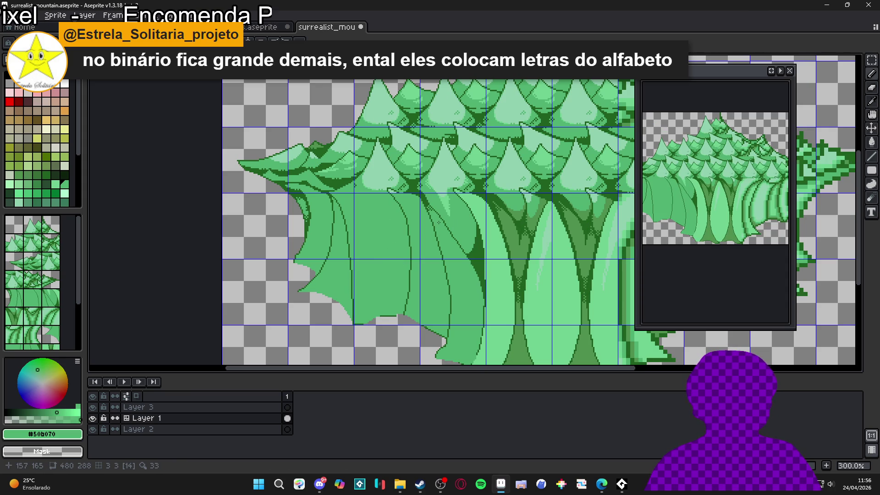
scroll(341, 234, down, 1)
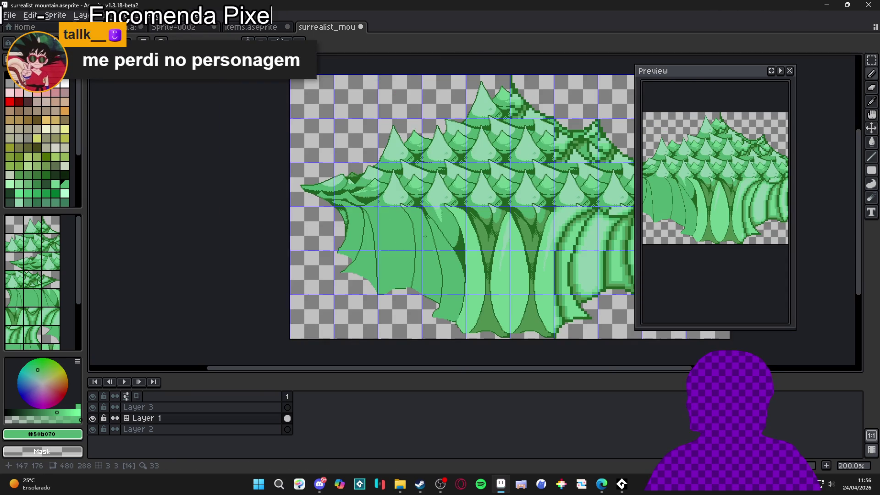
Save, then erase two stray dark outline segments along the leftmost tree's foliage bottom.
key(ctrl+s)
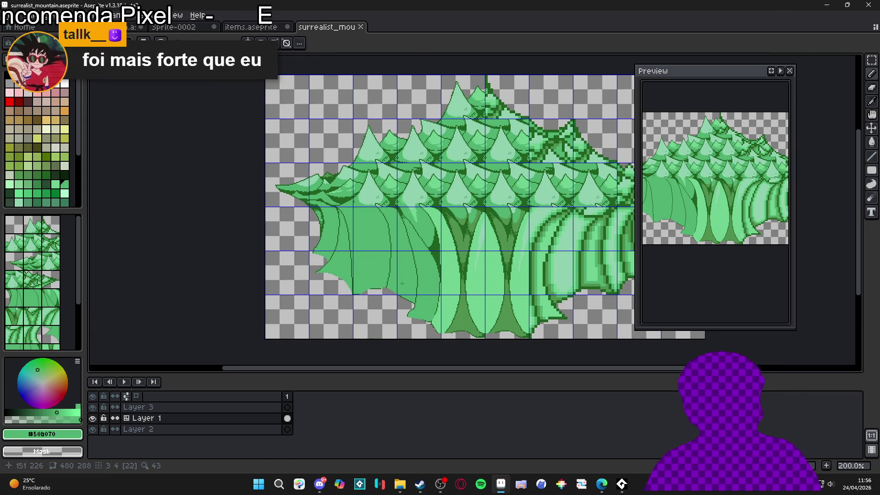
scroll(378, 293, up, 4)
scroll(376, 302, up, 1)
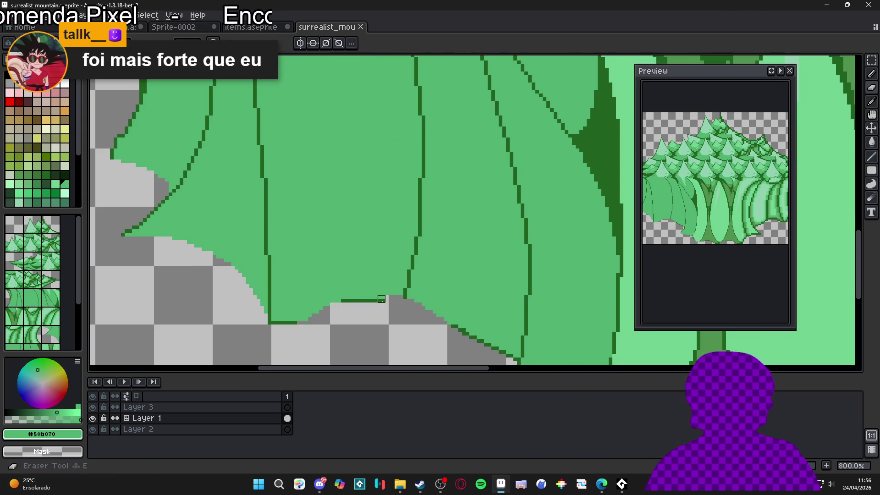
drag(381, 302, 344, 298)
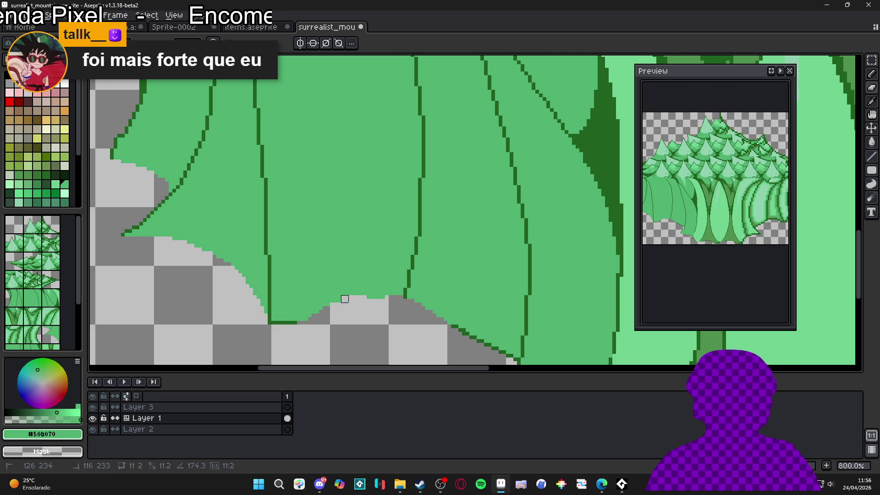
scroll(370, 308, up, 2)
drag(317, 320, 286, 318)
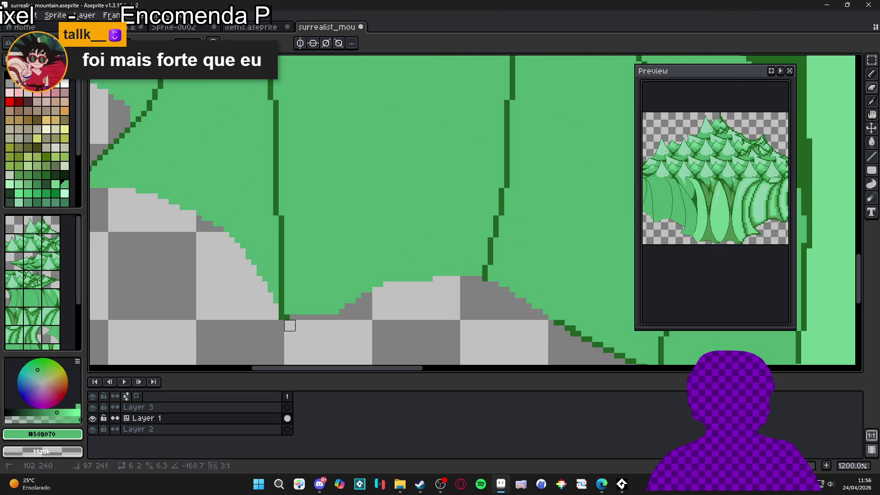
scroll(300, 331, down, 5)
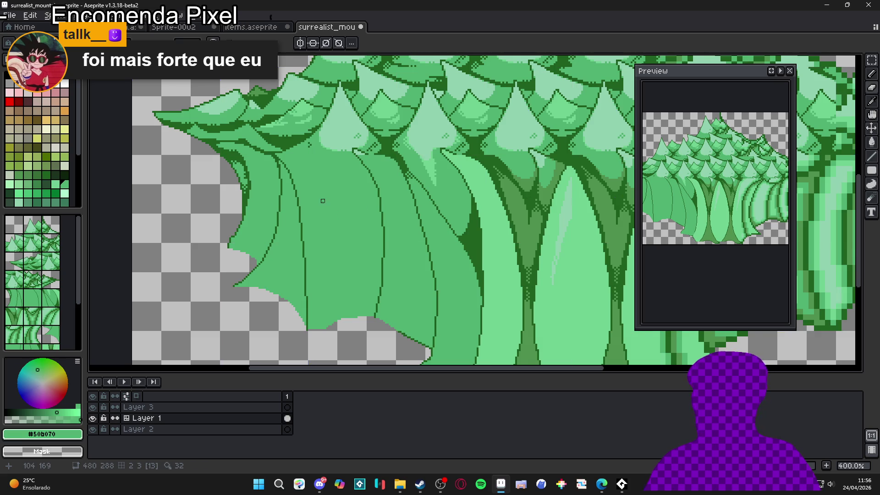
drag(386, 211, 414, 228)
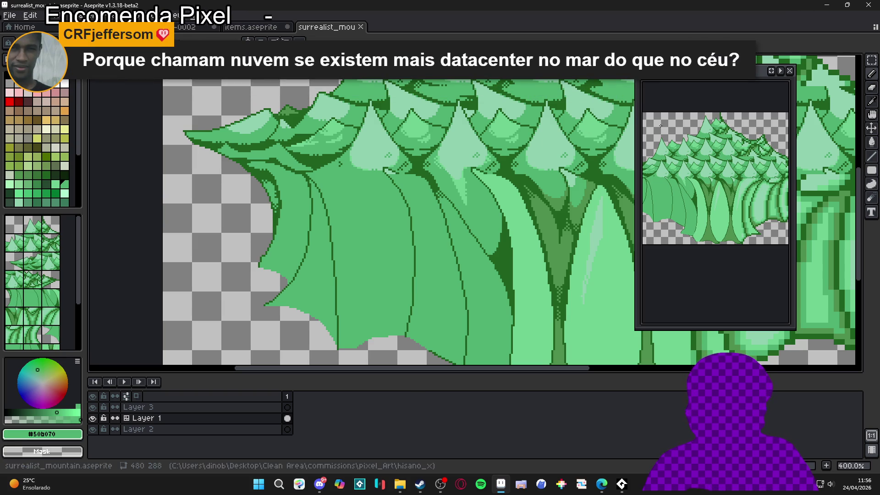
Eyedrop the dark outline green and draw a curved fold line across the tree, extending down-left.
scroll(394, 181, up, 5)
alt+click(394, 201)
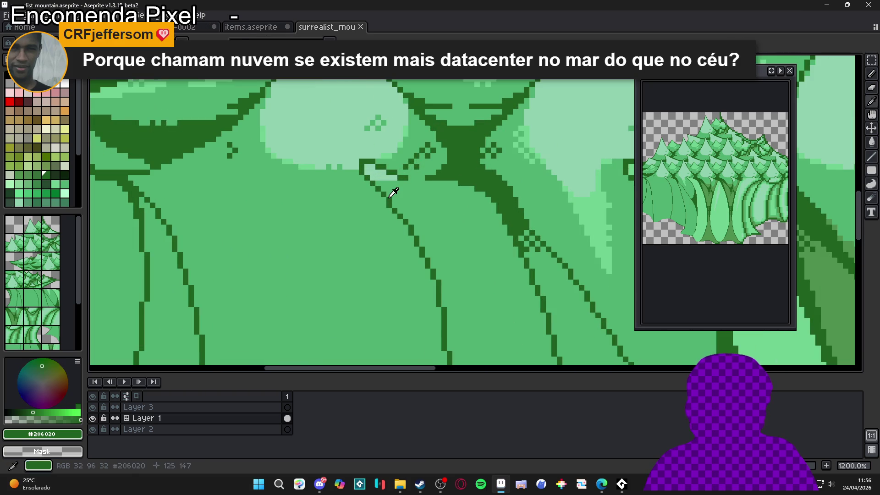
scroll(394, 206, down, 4)
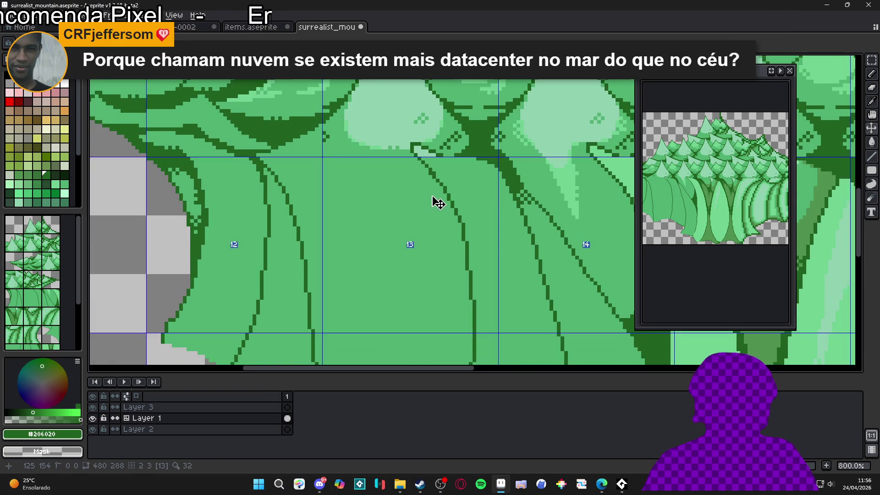
scroll(437, 301, down, 1)
scroll(455, 294, up, 2)
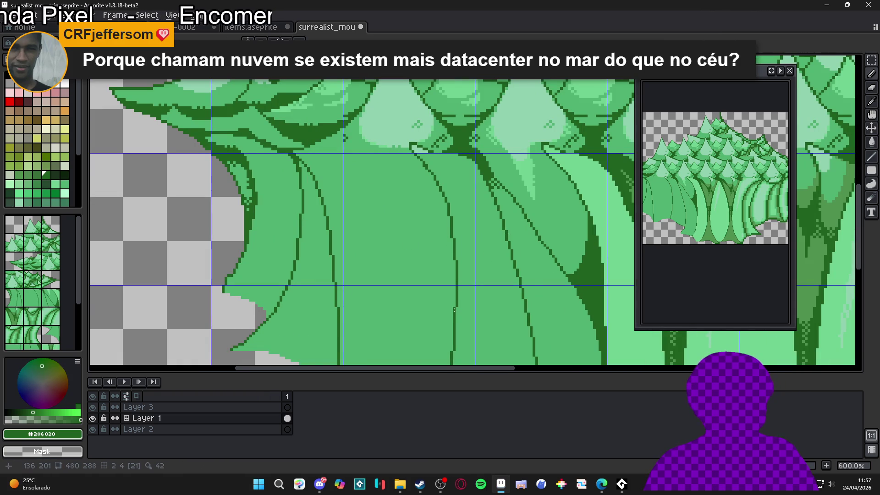
scroll(454, 310, down, 1)
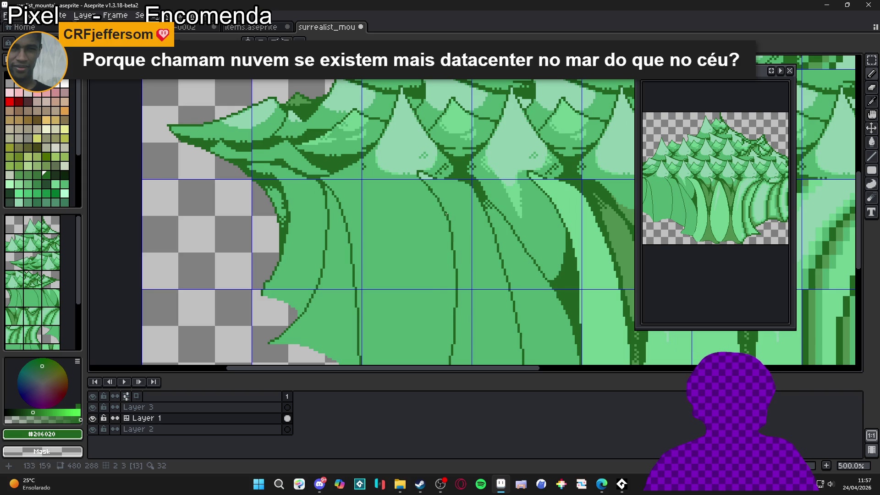
drag(444, 212, 382, 194)
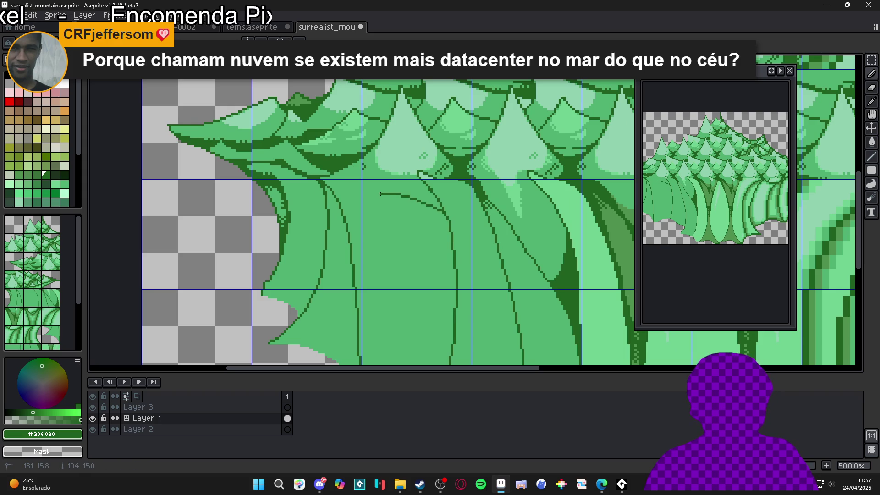
scroll(378, 194, up, 1)
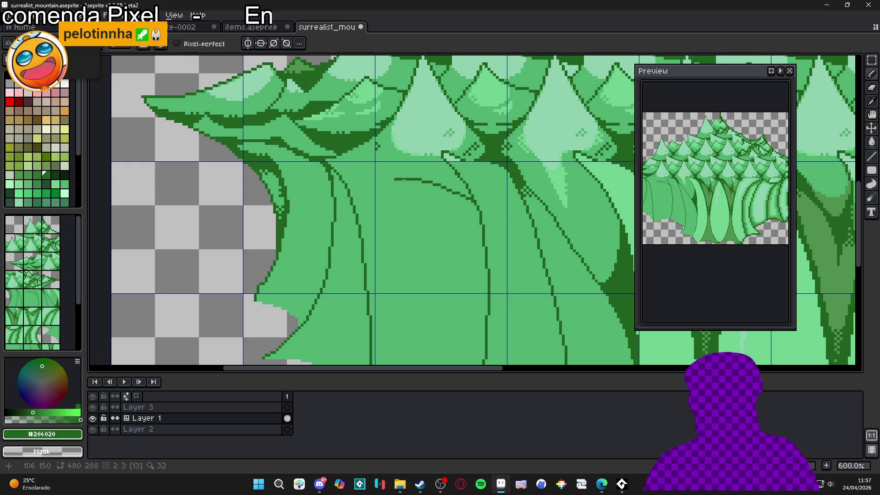
scroll(403, 180, up, 3)
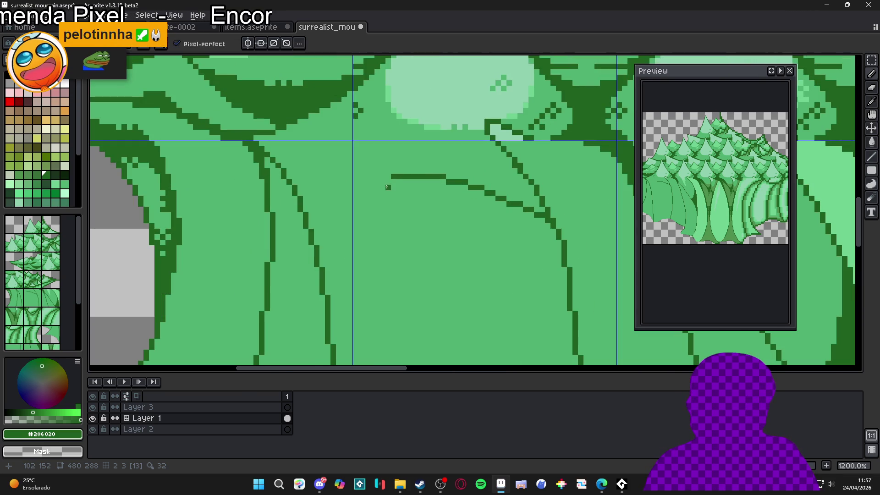
scroll(387, 183, down, 2)
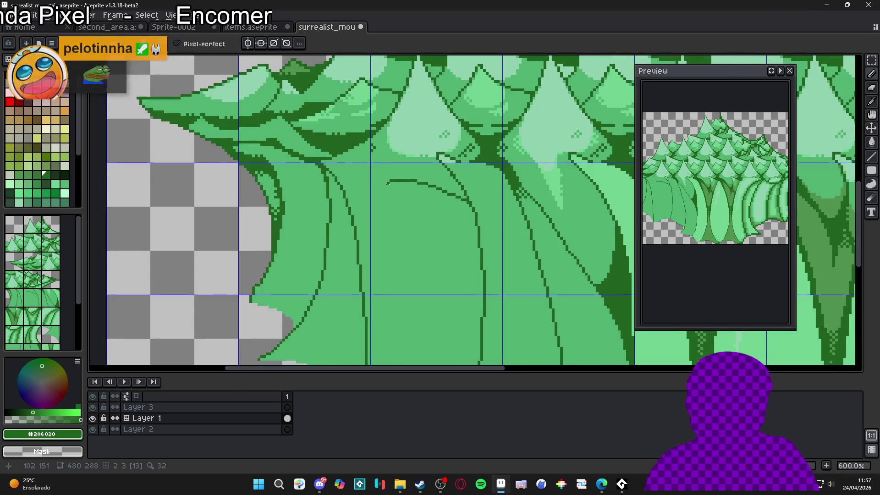
scroll(382, 188, up, 2)
mouse_move(380, 186)
mouse_down()
mouse_move(362, 261)
mouse_move(322, 304)
mouse_up()
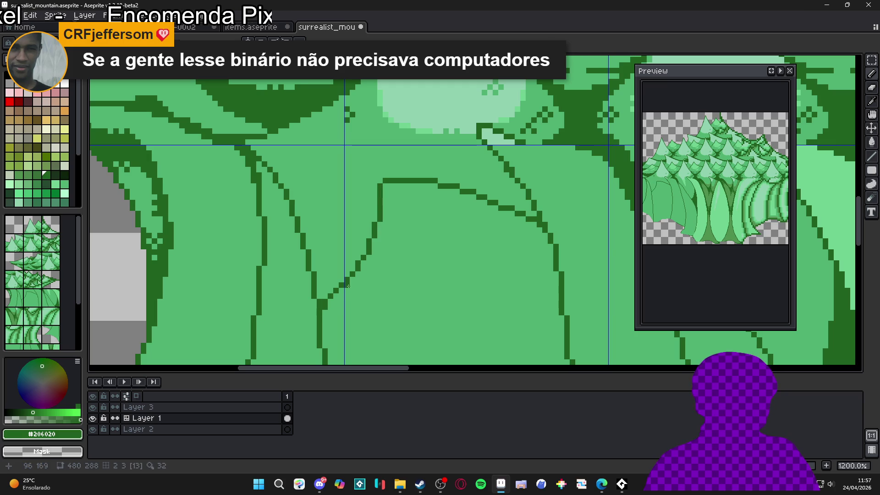
Re-pick the fill green, then the dark outline green, with the whole left tree in view.
alt+click(325, 298)
scroll(351, 265, down, 5)
drag(351, 265, 353, 209)
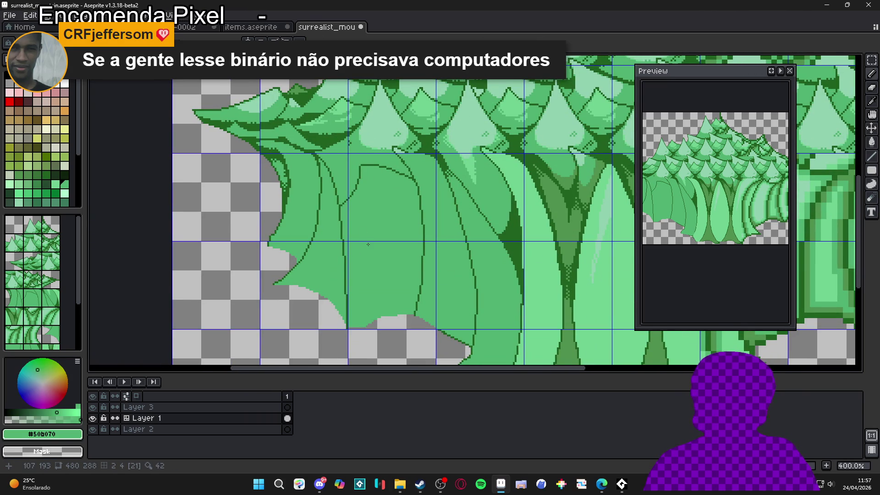
scroll(366, 229, up, 5)
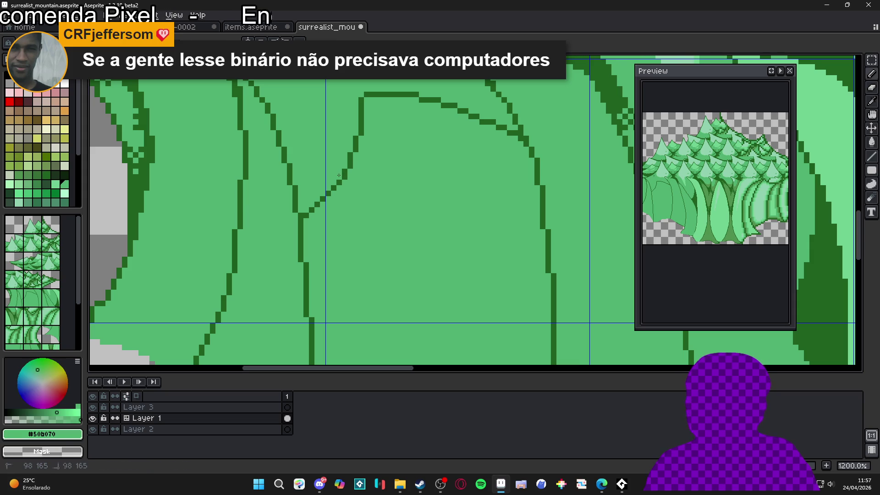
alt+click(343, 173)
scroll(366, 176, down, 5)
scroll(373, 186, up, 1)
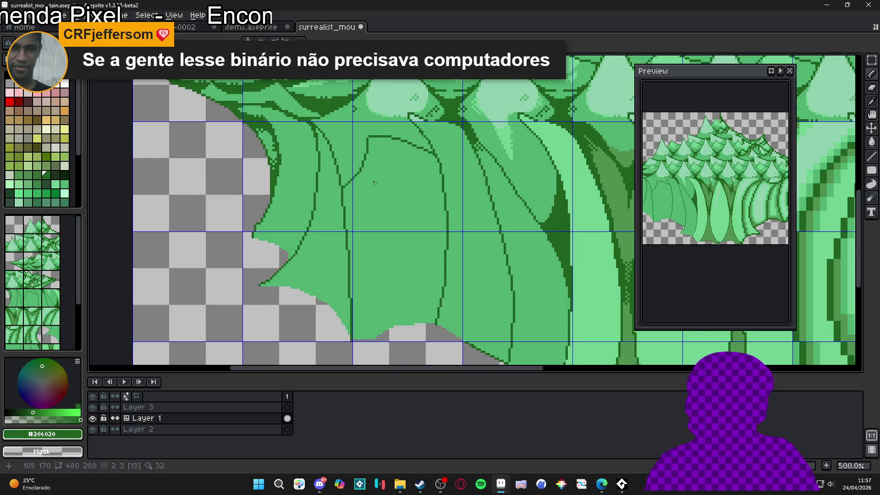
scroll(372, 190, down, 2)
scroll(371, 194, up, 1)
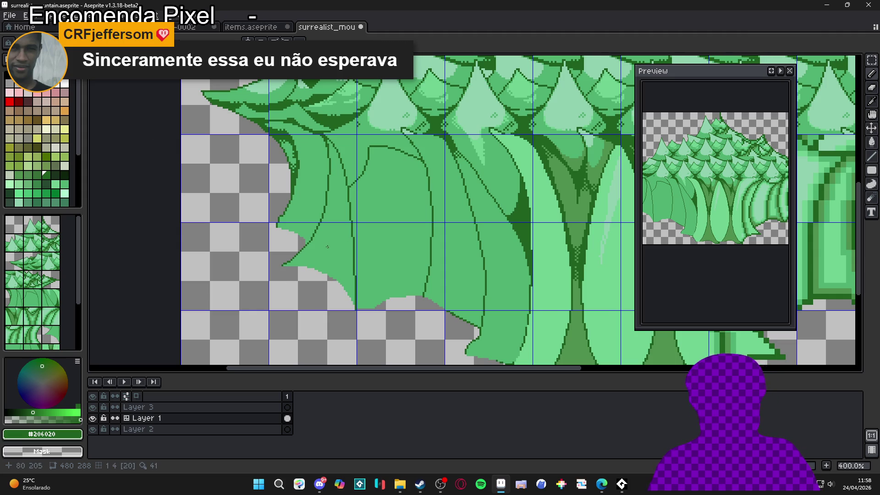
Cover three jagged pixels on the diagonal fold with fill green, then save.
scroll(318, 235, up, 8)
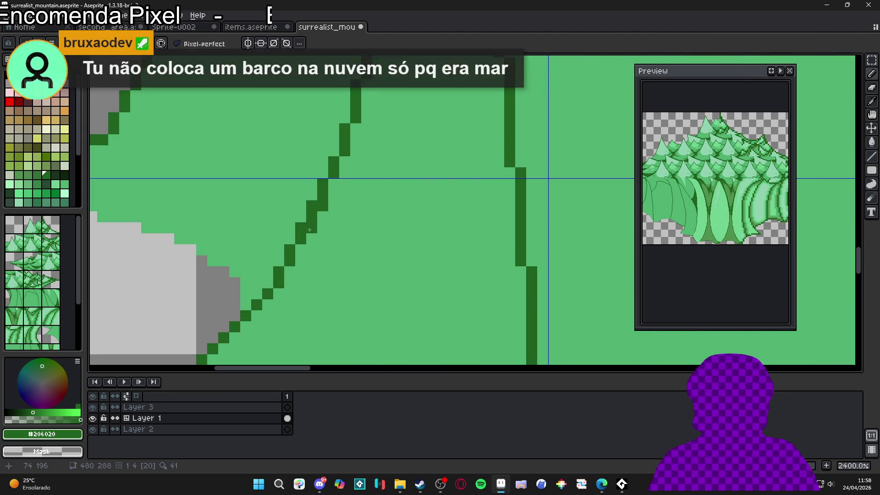
alt+click(290, 224)
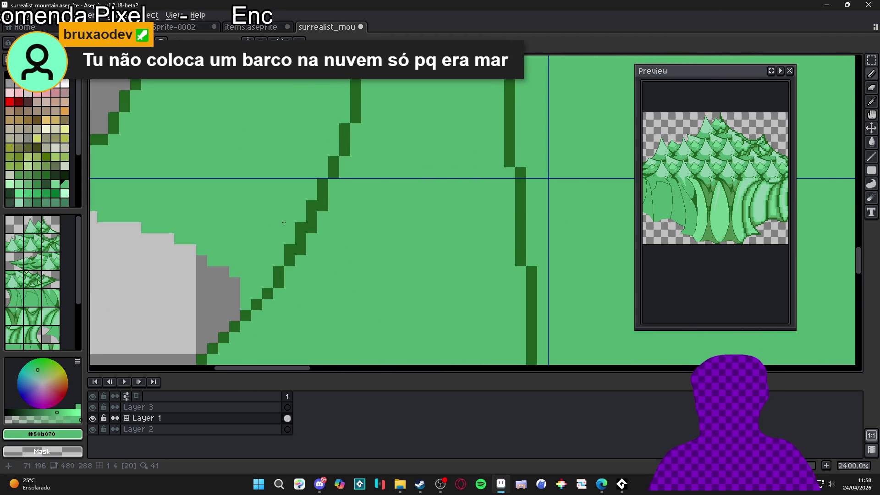
drag(284, 222, 292, 225)
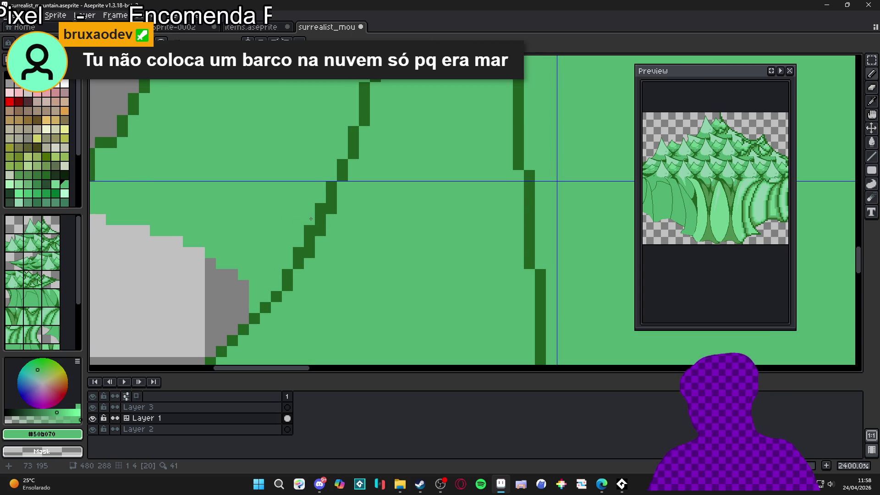
click(309, 230)
click(324, 205)
click(298, 252)
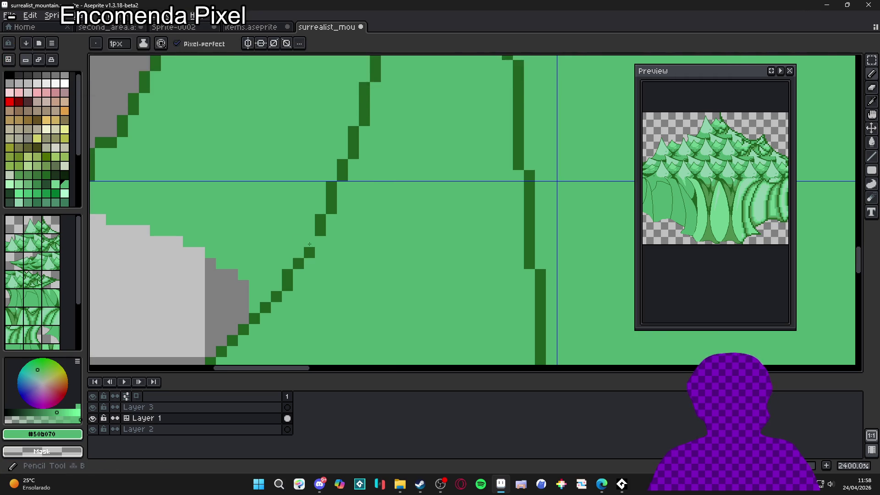
scroll(320, 243, down, 4)
key(ctrl+s)
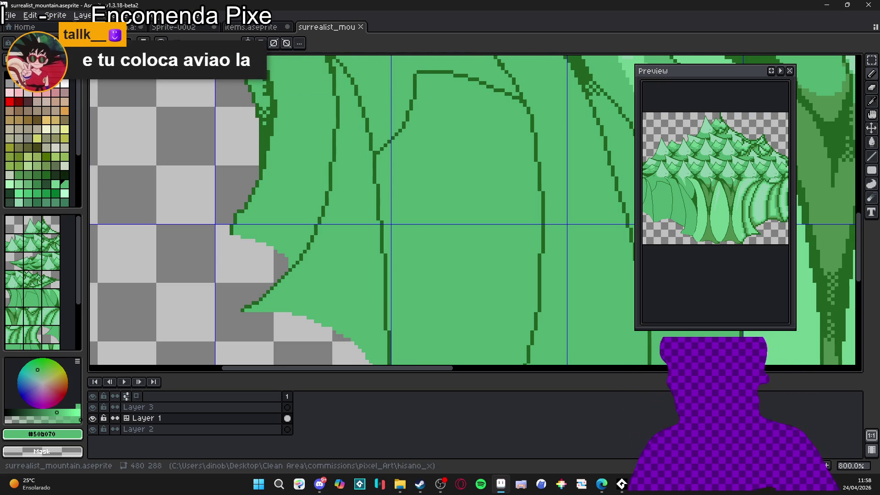
Hide the tile grid over the canvas and zoom in on the trees.
scroll(327, 213, down, 3)
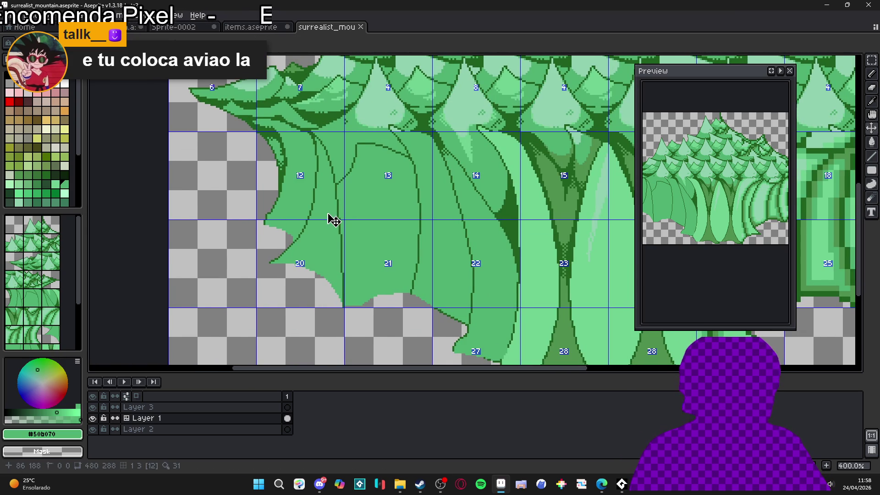
key(ctrl+apostrophe)
key(ctrl+apostrophe)
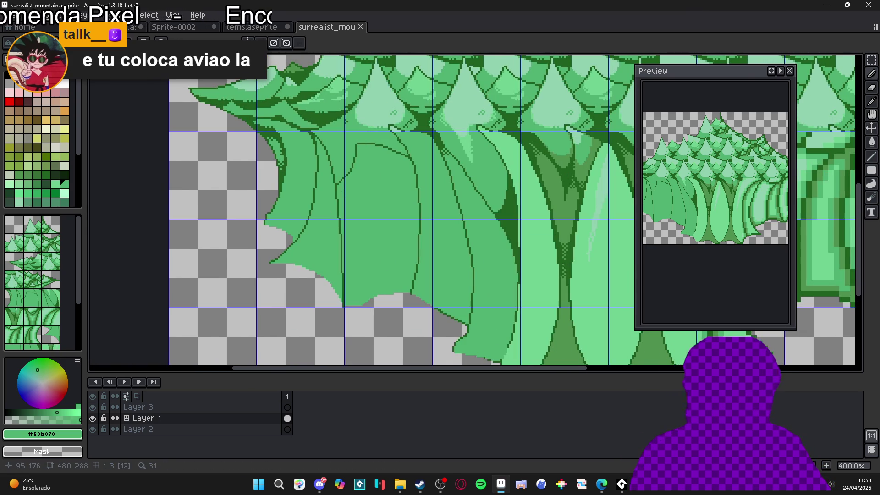
scroll(354, 176, up, 3)
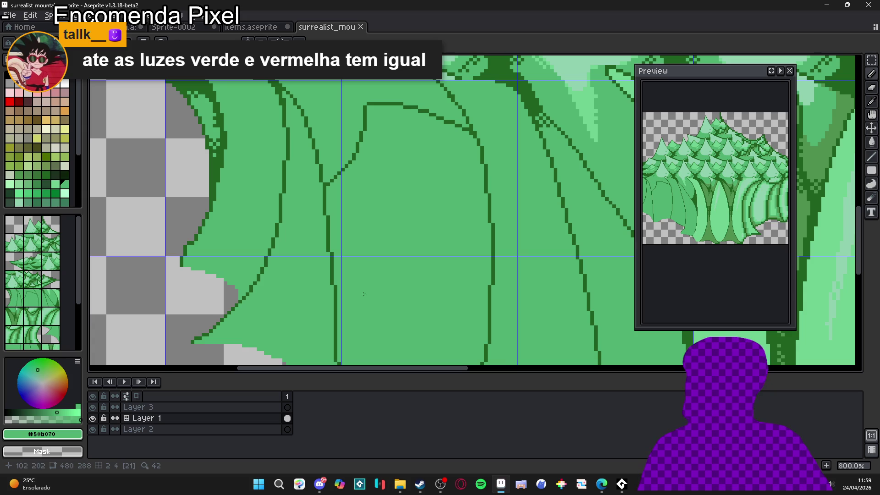
scroll(370, 236, down, 1)
scroll(414, 173, down, 1)
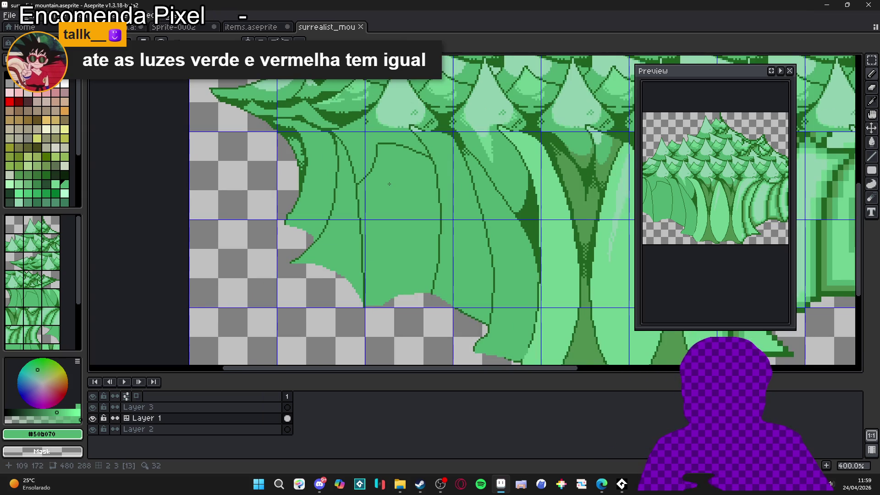
scroll(414, 172, right, 1)
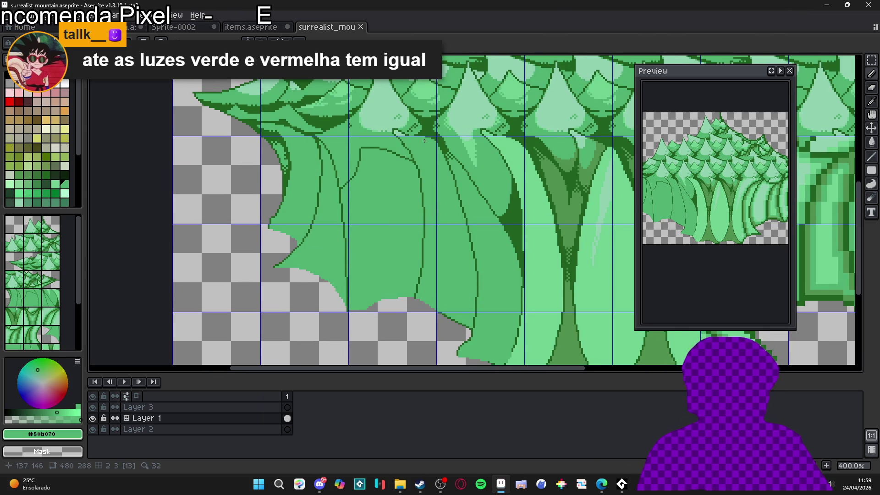
scroll(424, 141, up, 3)
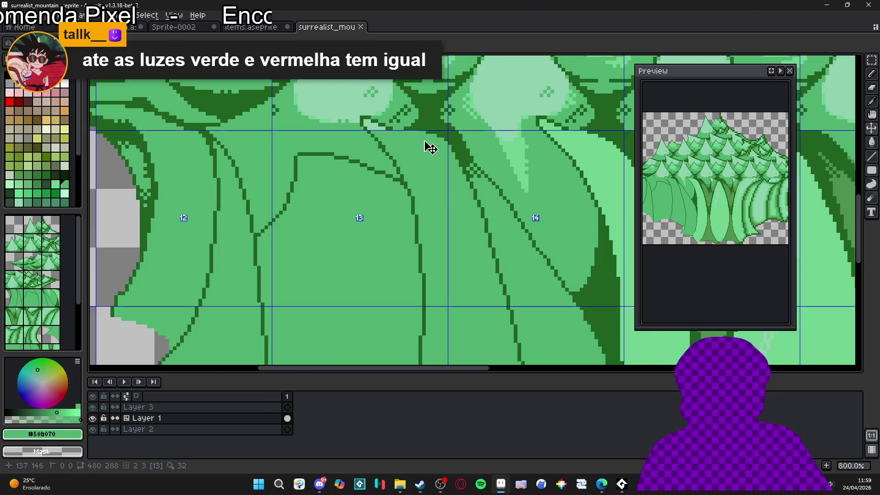
Eyedrop the dark outline green #206020 from the tree artwork.
alt+click(413, 137)
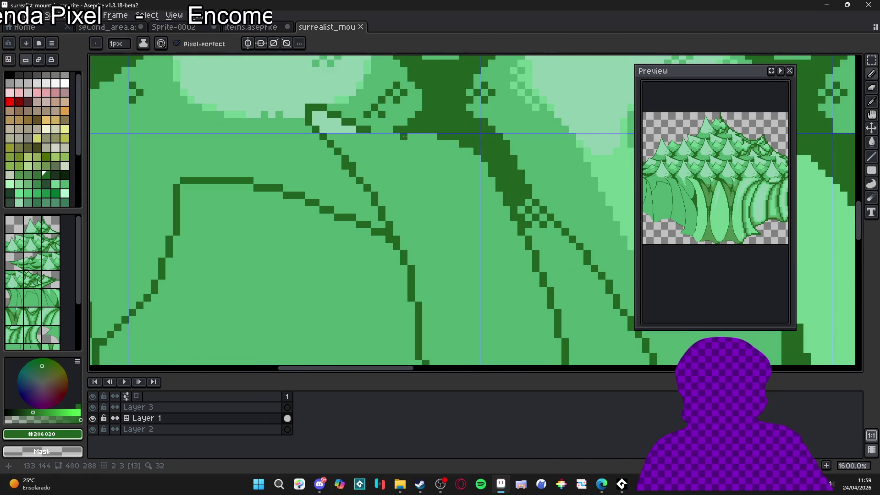
scroll(405, 136, down, 1)
scroll(405, 136, down, 3)
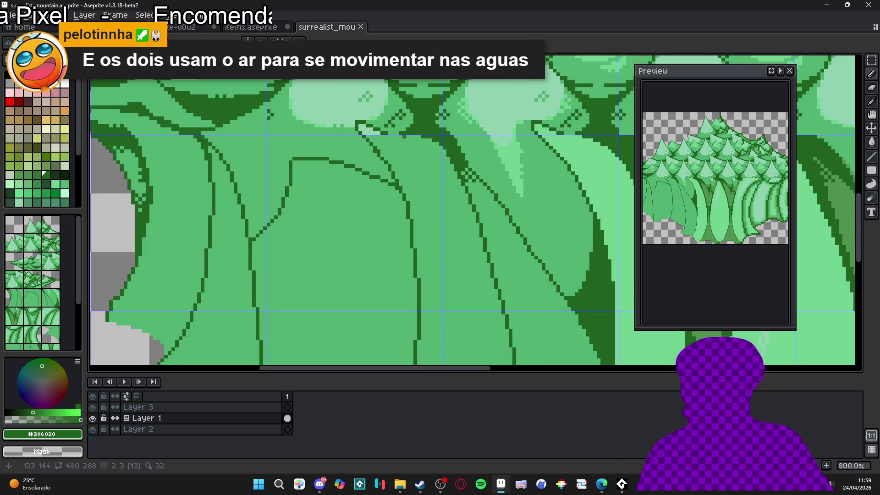
scroll(420, 145, down, 2)
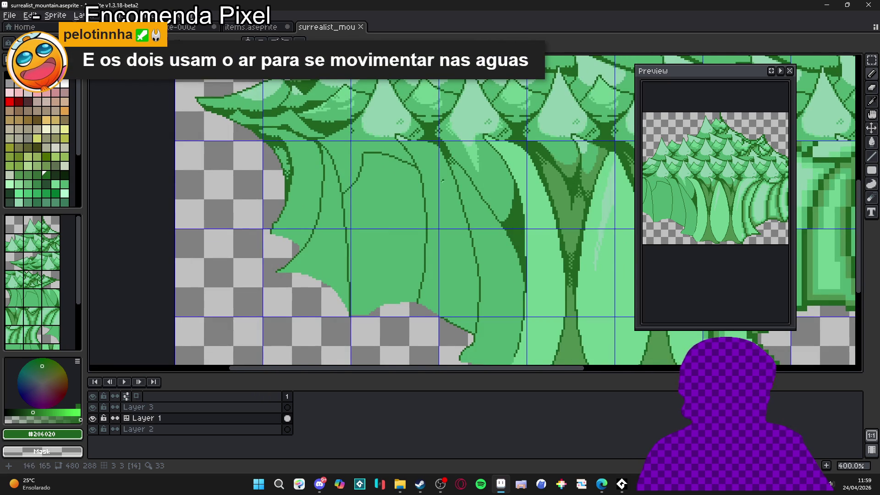
scroll(447, 180, down, 1)
scroll(494, 158, up, 6)
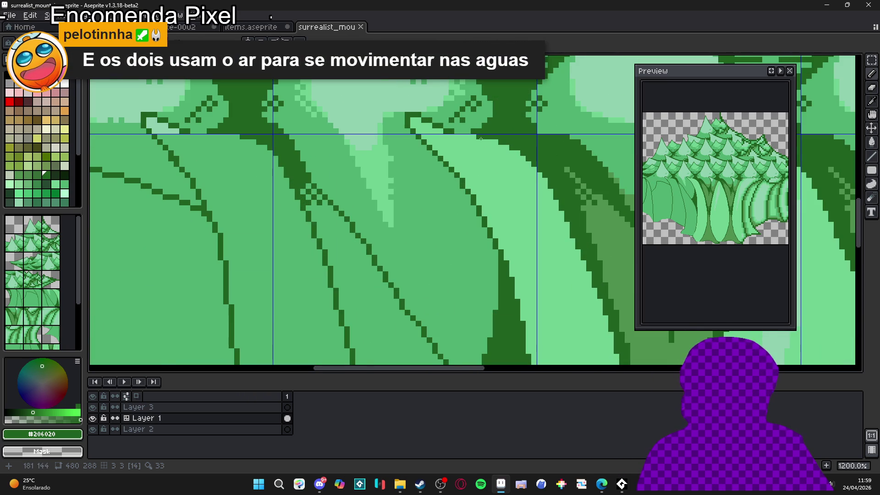
scroll(526, 234, down, 5)
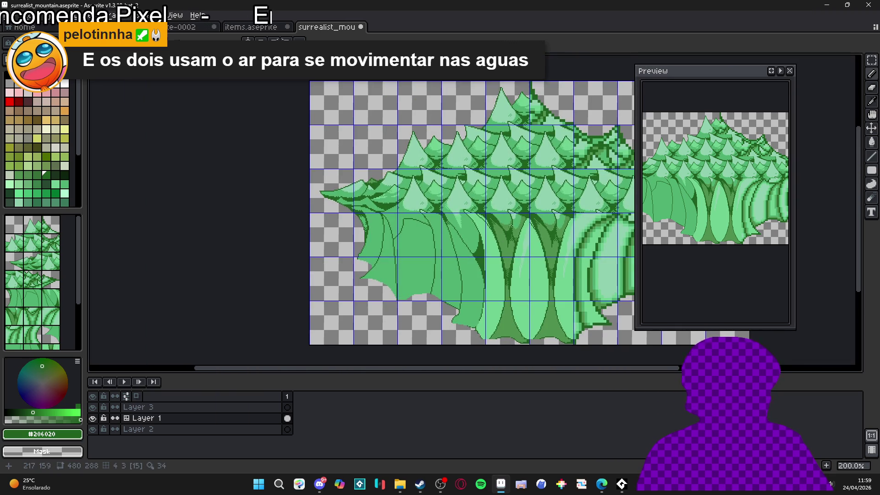
Zoom around the trees and dismiss the system notification.
scroll(559, 218, up, 6)
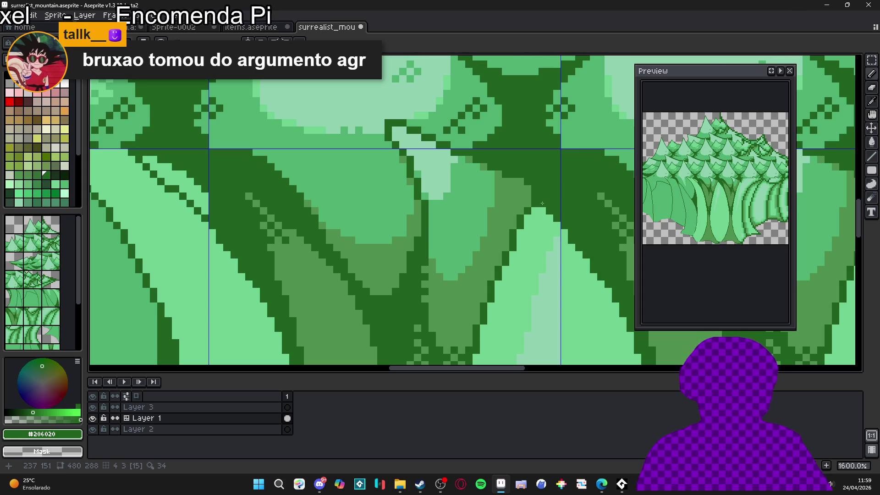
scroll(549, 207, down, 3)
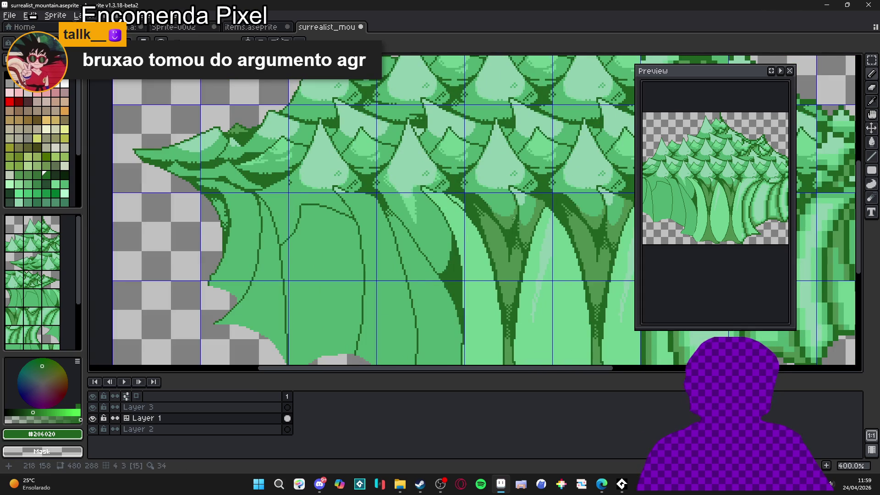
scroll(508, 224, up, 3)
scroll(508, 224, up, 1)
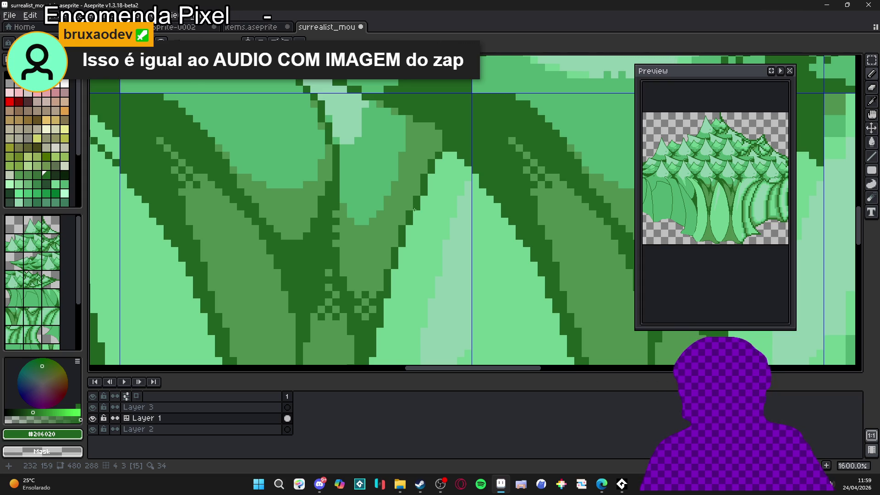
scroll(493, 212, down, 4)
scroll(362, 206, up, 4)
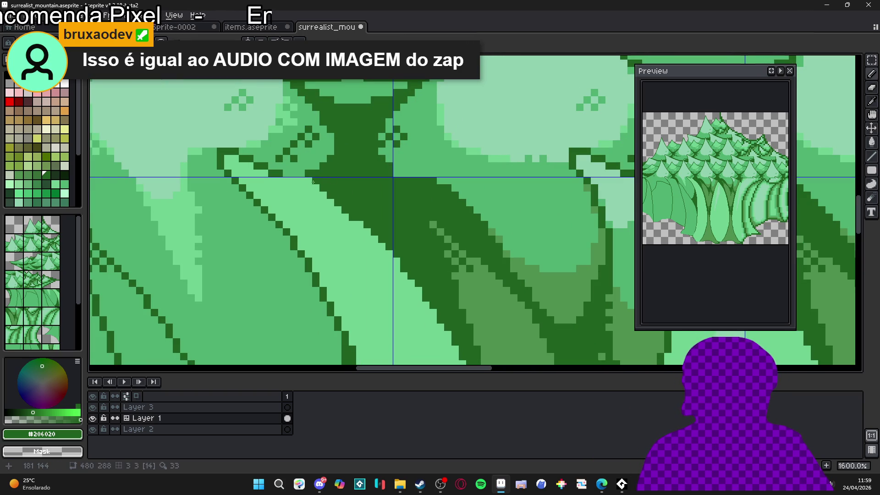
scroll(317, 186, down, 1)
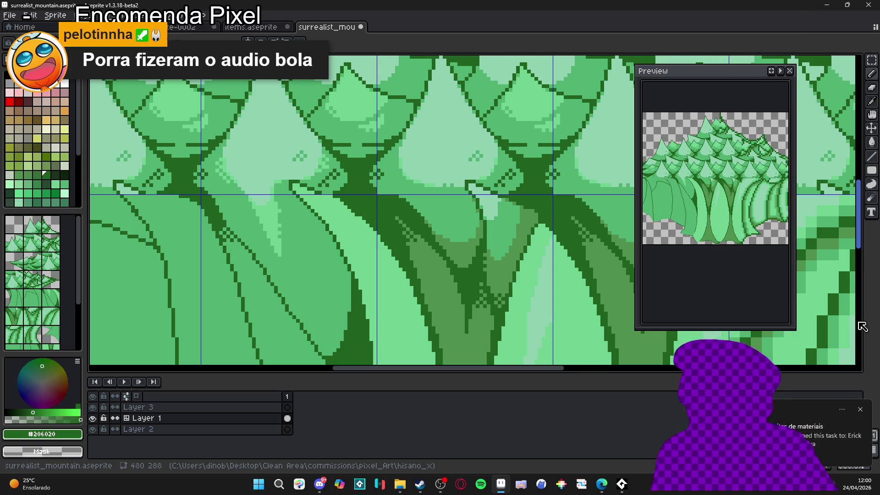
click(860, 409)
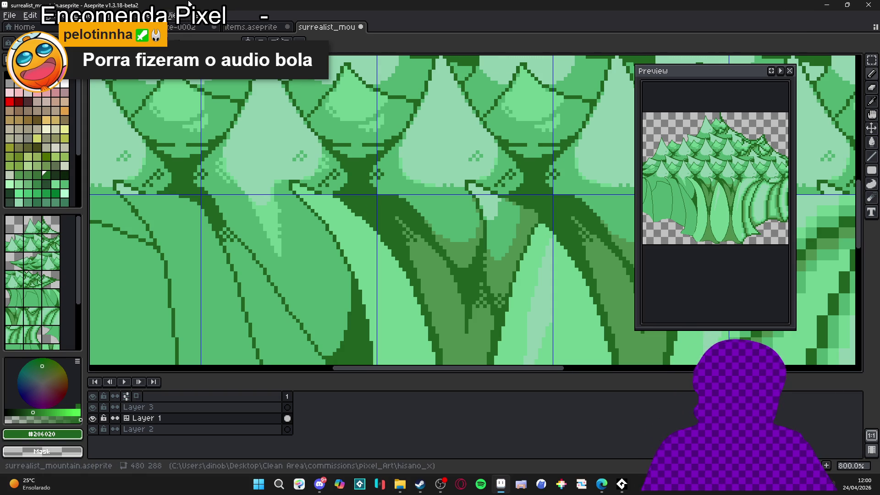
Extend the dark green outline along the trunk's top edge and lower the system volume.
scroll(339, 189, up, 1)
scroll(348, 197, up, 1)
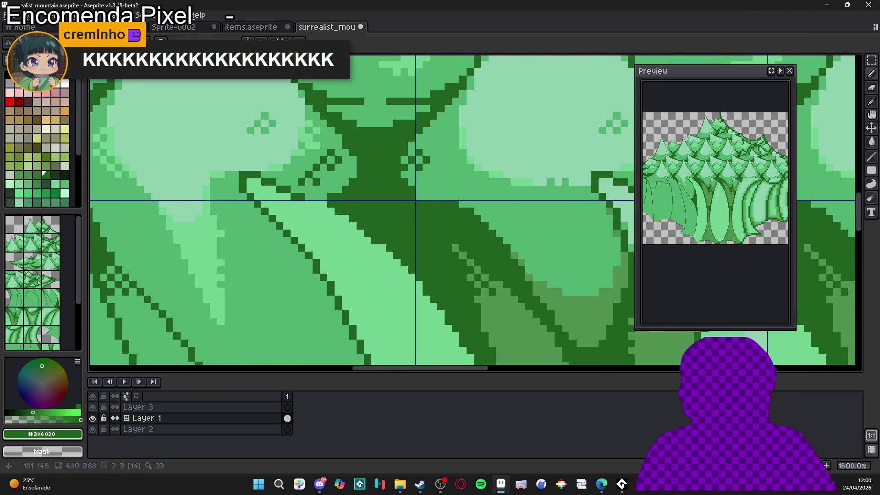
scroll(381, 215, down, 2)
scroll(381, 215, down, 1)
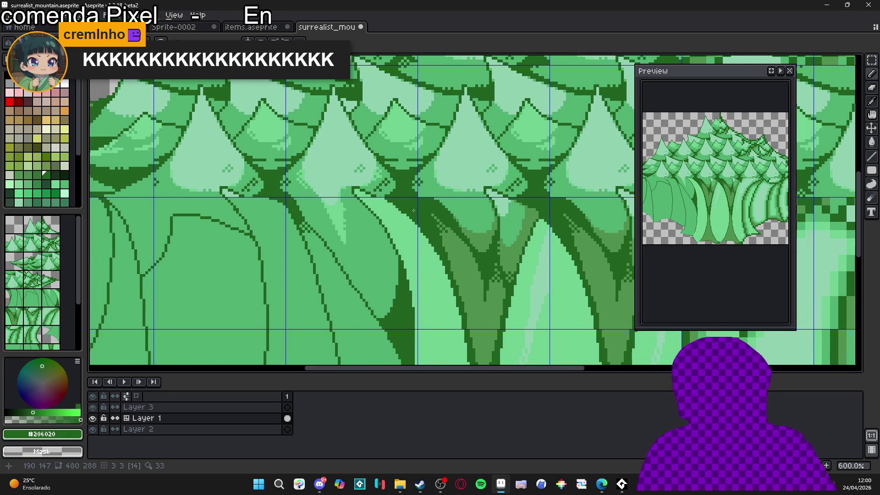
scroll(390, 197, up, 4)
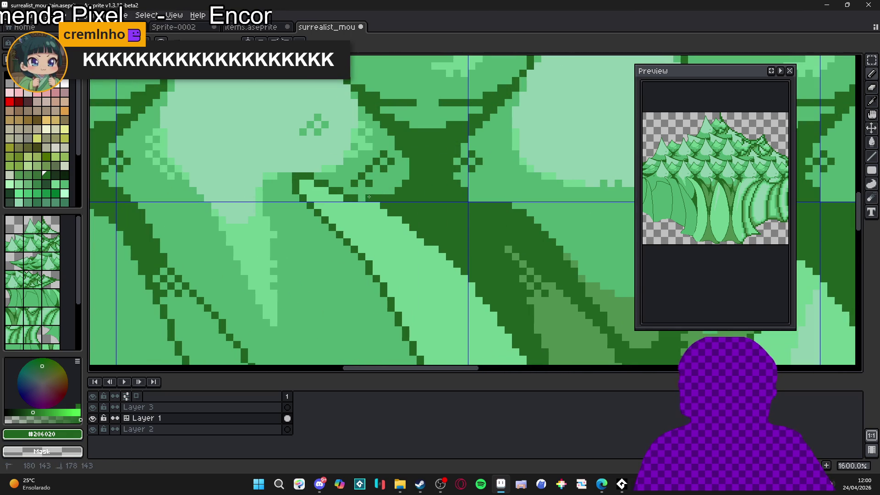
drag(344, 190, 351, 189)
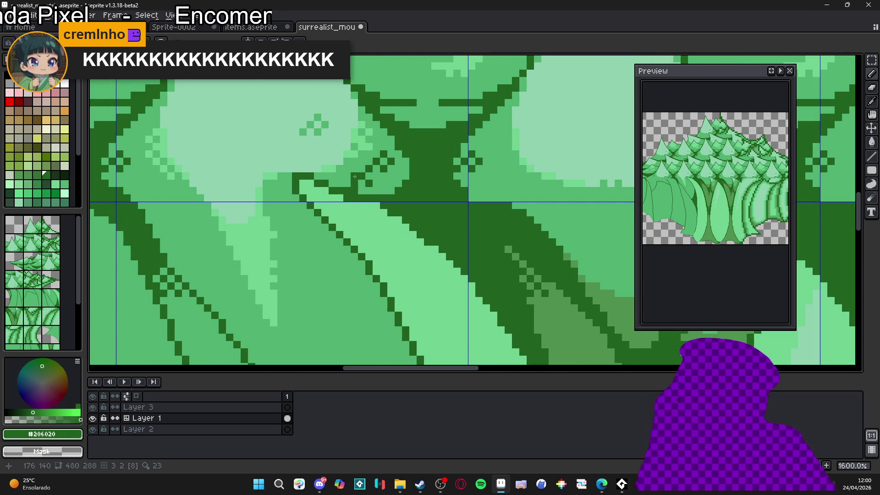
key(XF86AudioLowerVolume)
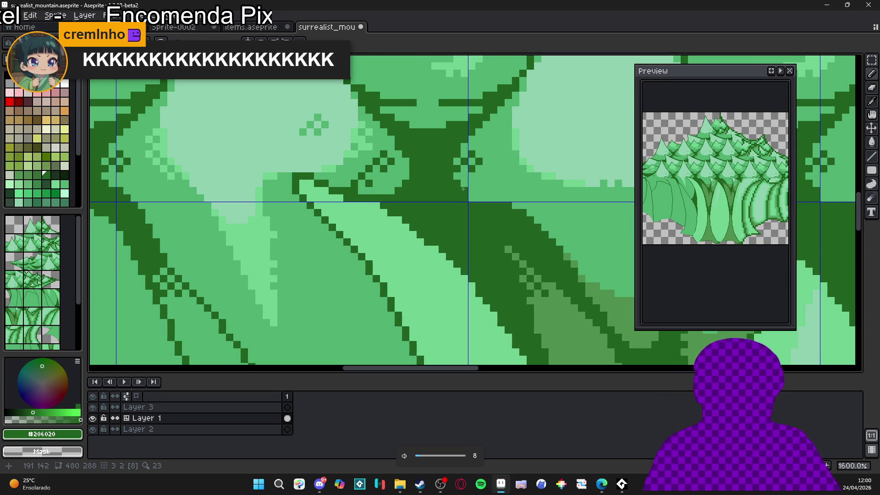
Hide the tile grid, then draw and thicken a straight dark outline along a leaf edge.
scroll(373, 199, down, 5)
key(Tab)
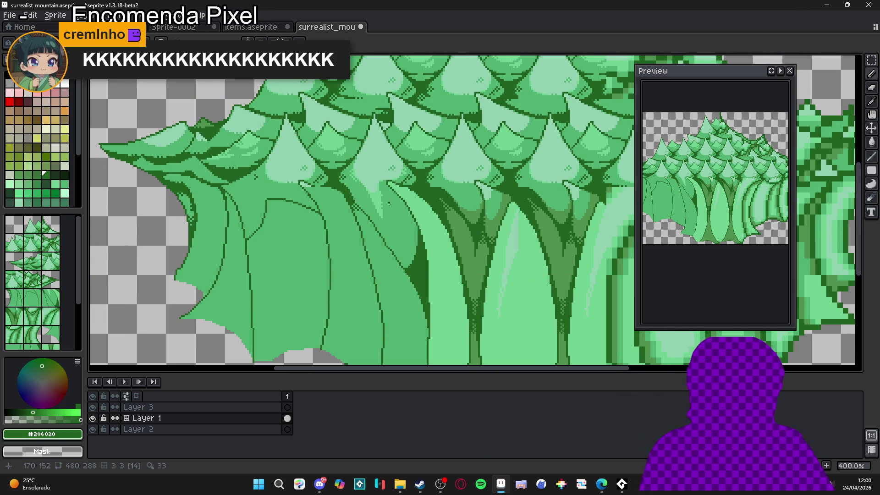
scroll(381, 220, up, 2)
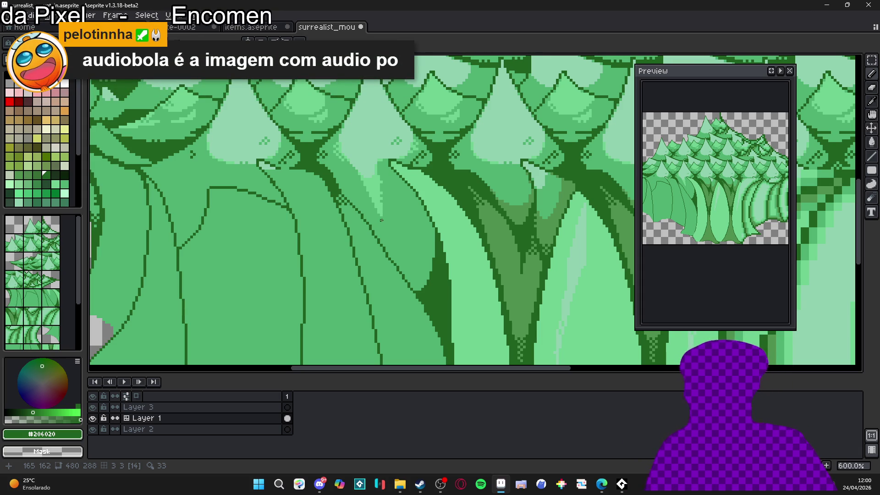
scroll(241, 255, down, 1)
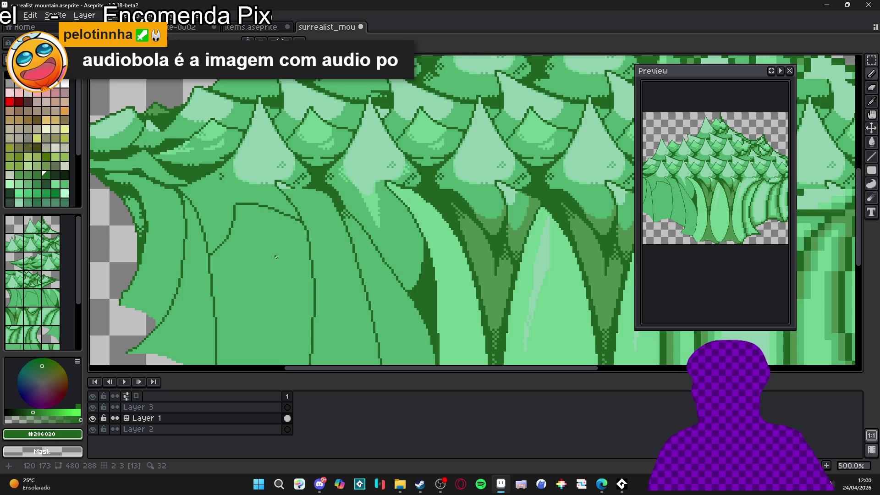
scroll(295, 241, up, 4)
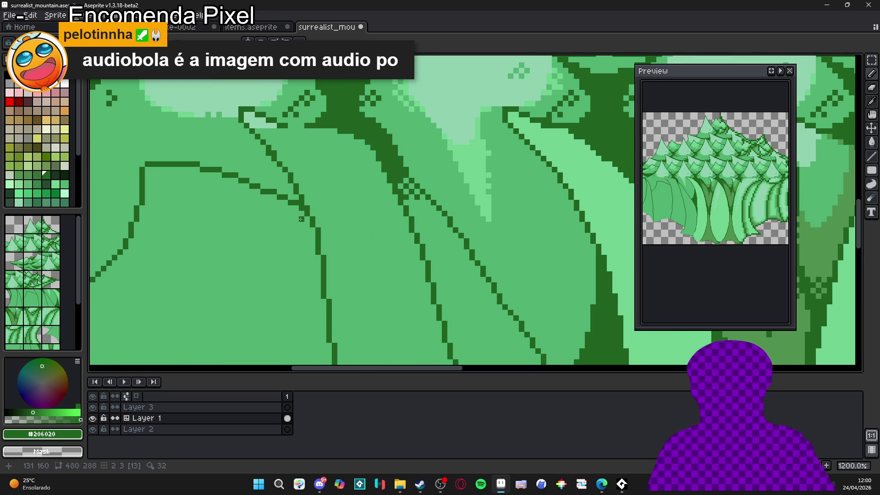
drag(319, 234, 269, 196)
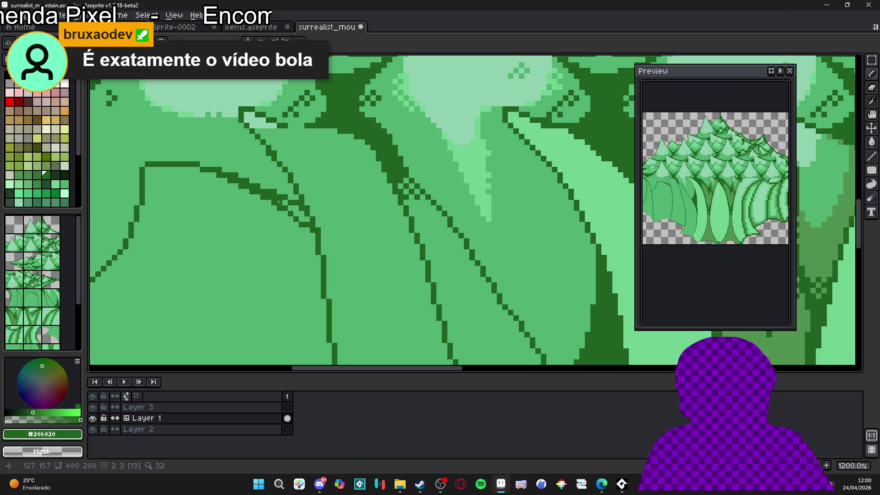
drag(286, 206, 309, 229)
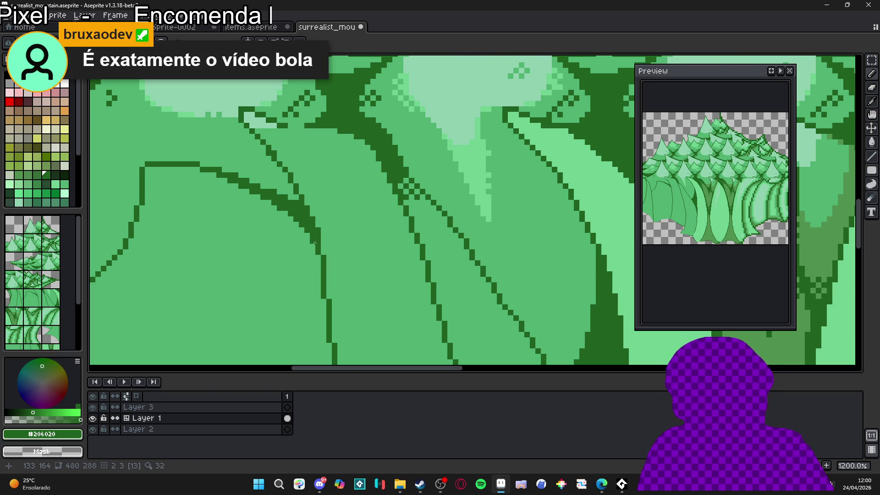
scroll(254, 188, down, 5)
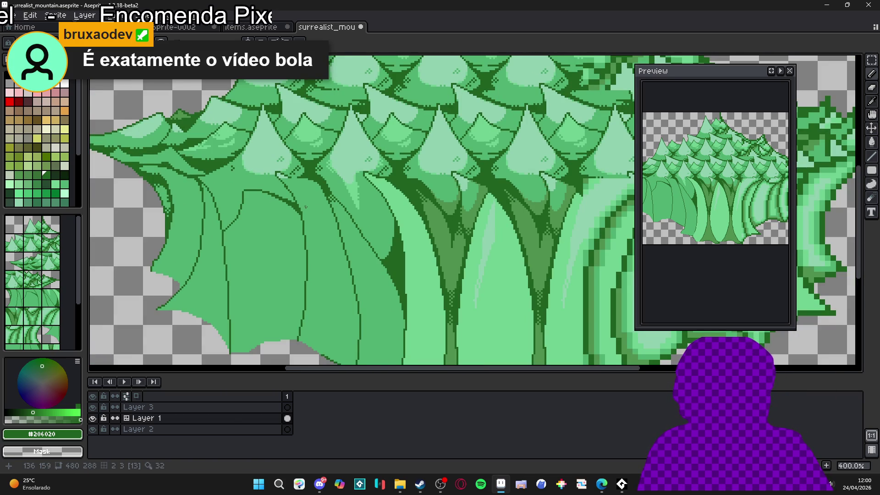
Zoom into the outline fork, pencil dark pixels and cover one with light green #50b070.
scroll(306, 207, down, 2)
scroll(325, 251, up, 3)
scroll(325, 251, up, 5)
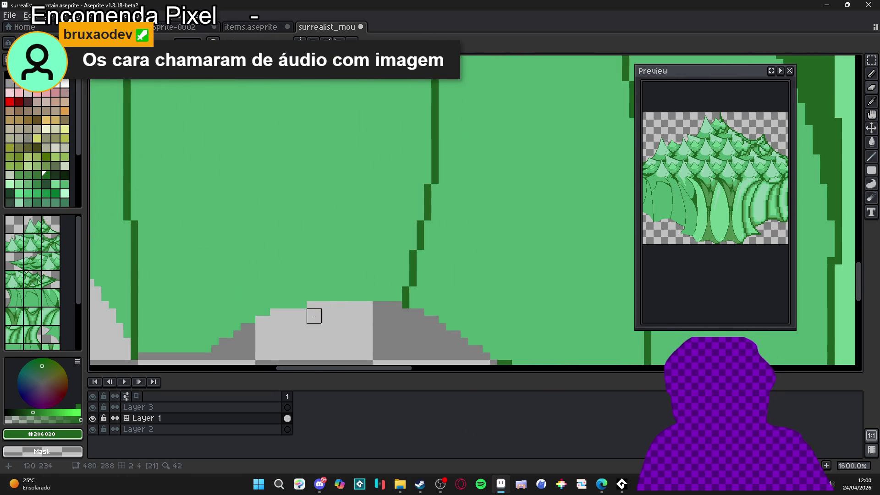
scroll(307, 316, down, 4)
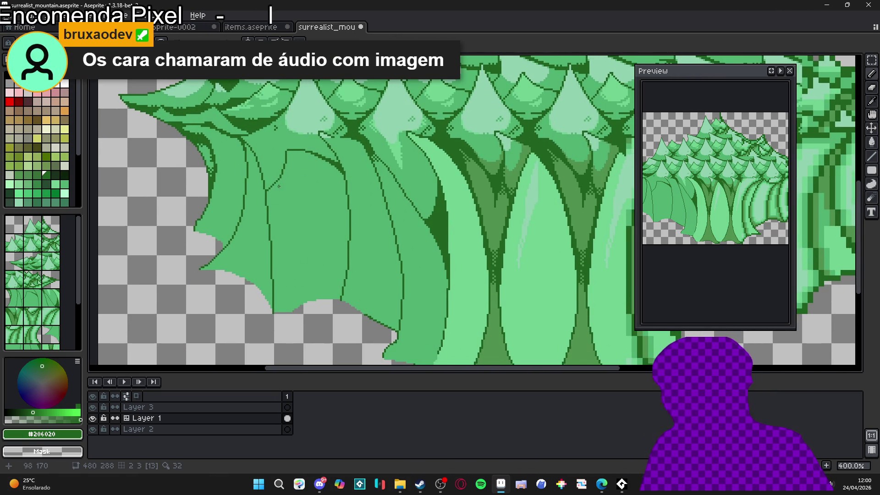
scroll(279, 186, up, 8)
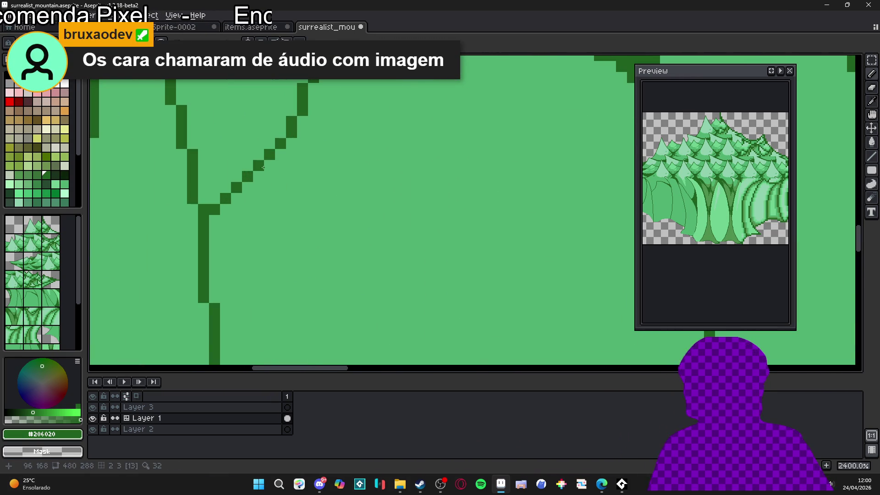
scroll(253, 189, down, 2)
scroll(252, 190, up, 2)
click(237, 198)
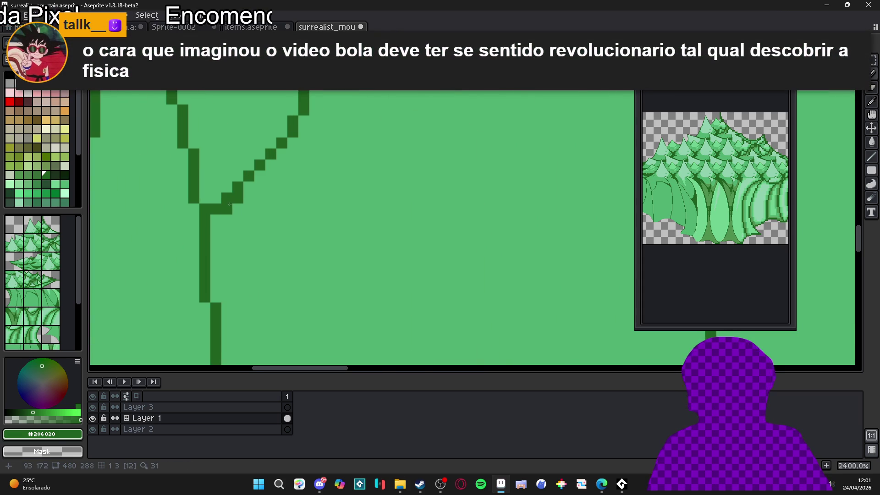
click(216, 220)
click(216, 230)
alt+click(216, 198)
right_click(206, 209)
Finish reshaping the fork with #206020 and #50b070 pixels, then save surrealist_mountain.aseprite.
click(216, 209)
click(224, 200)
alt+click(227, 209)
alt+click(238, 220)
alt+click(221, 225)
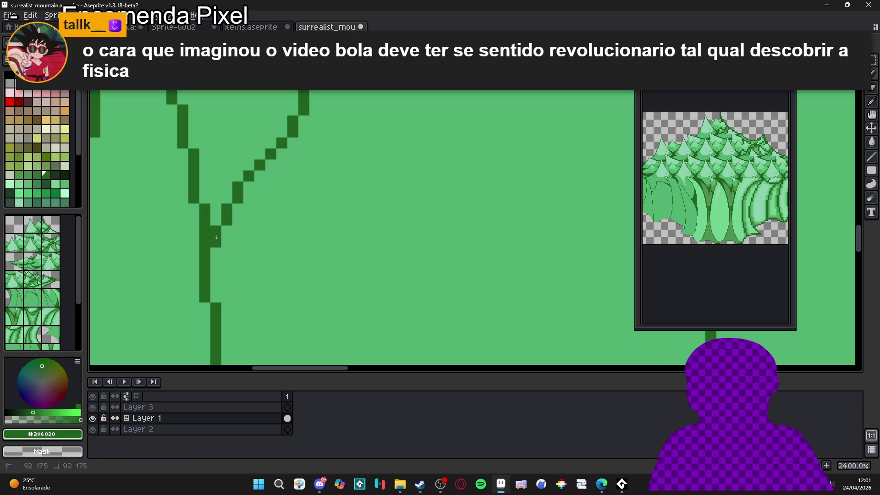
click(216, 252)
click(227, 241)
scroll(225, 244, down, 5)
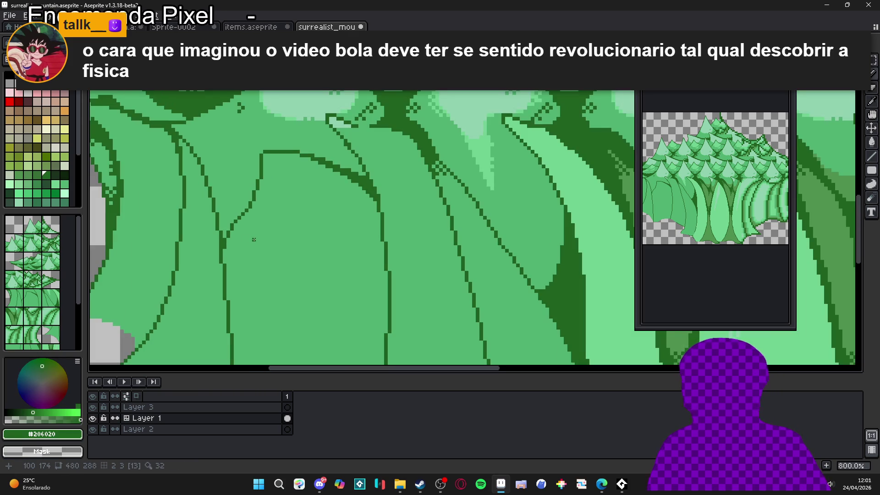
key(ctrl+s)
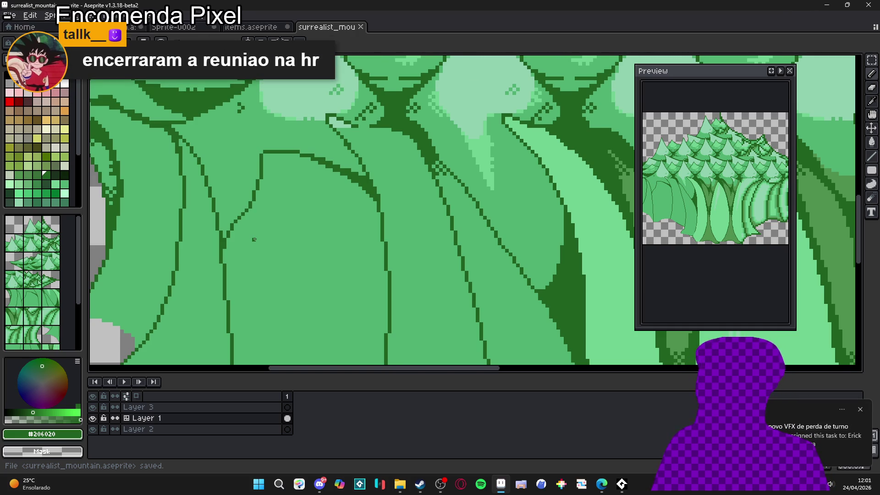
scroll(254, 239, down, 3)
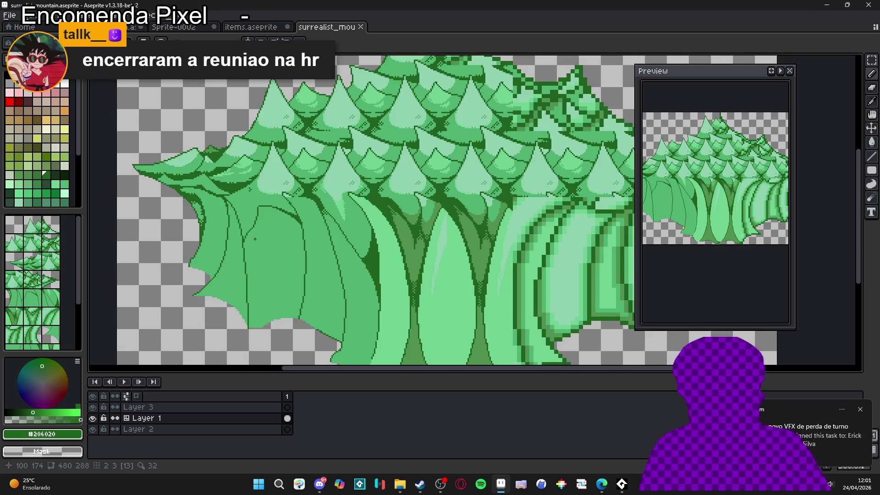
scroll(254, 253, down, 1)
key(ctrl+apostrophe)
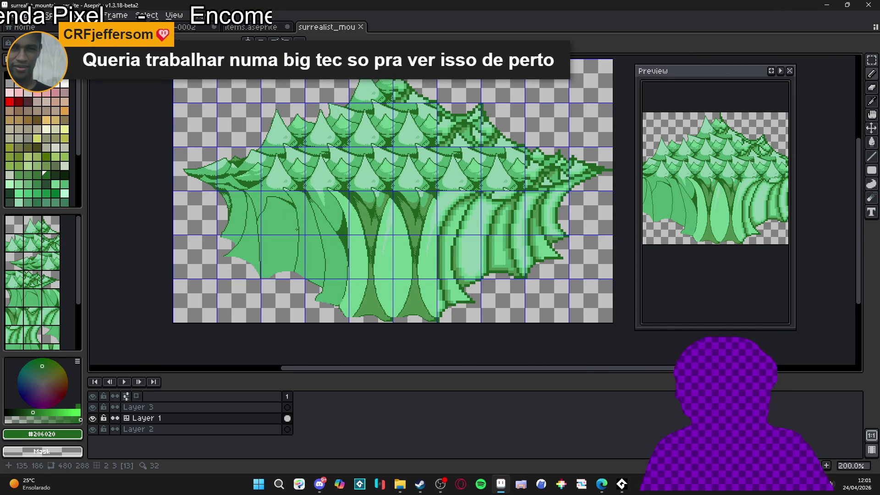
drag(297, 229, 305, 238)
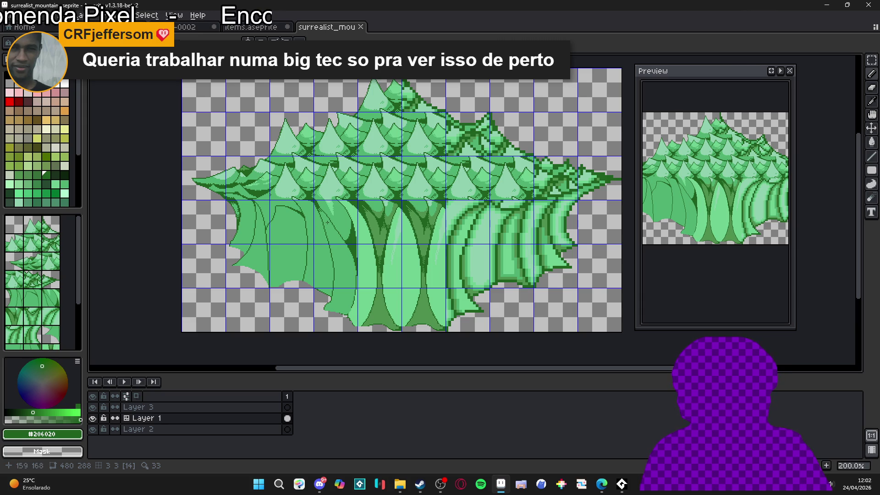
key(ctrl+apostrophe)
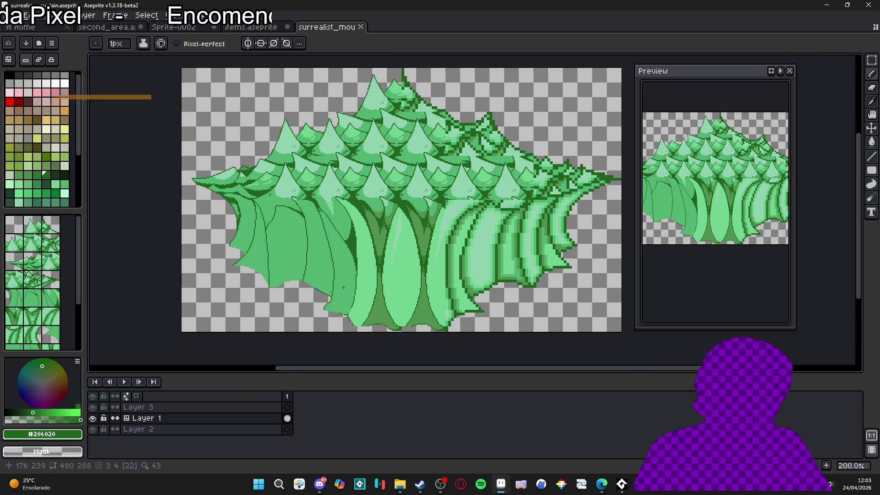
Turn on the pixel grid and zoom in on the forest's lower-left bottom edge.
drag(344, 288, 359, 316)
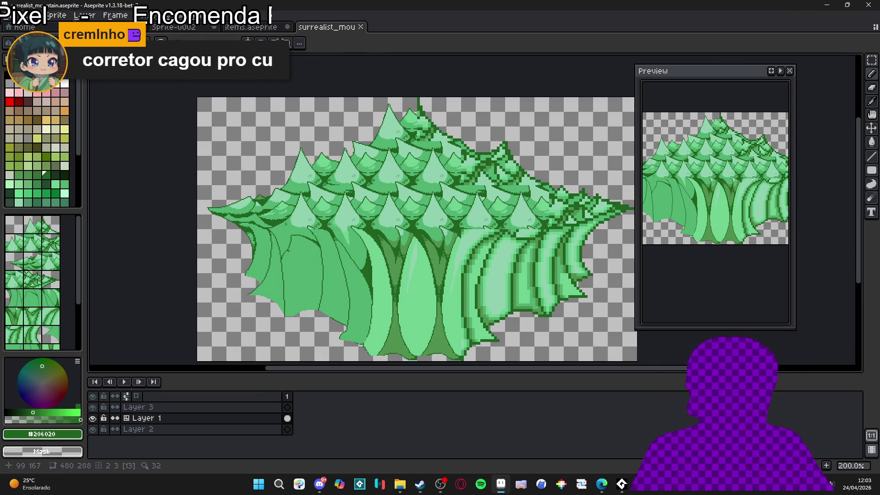
key(ctrl+apostrophe)
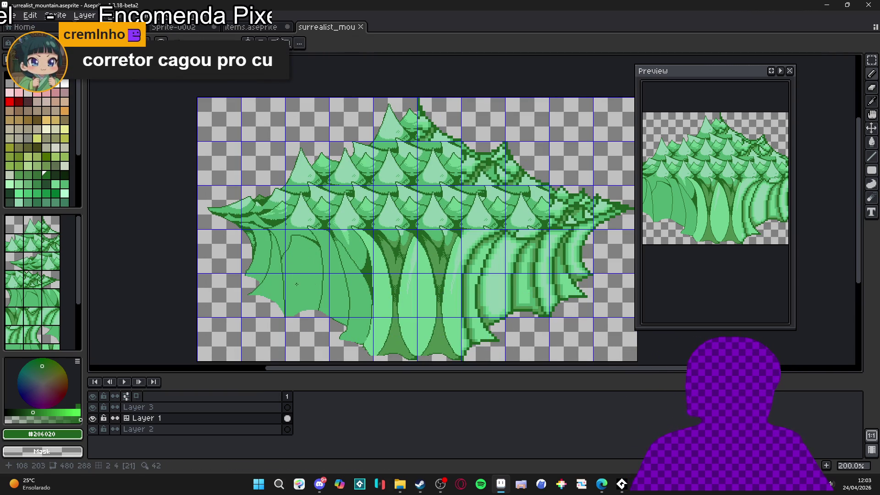
scroll(301, 308, up, 3)
scroll(301, 311, up, 1)
mouse_move(301, 310)
mouse_down()
mouse_move(396, 249)
mouse_move(418, 256)
mouse_up()
scroll(395, 253, down, 1)
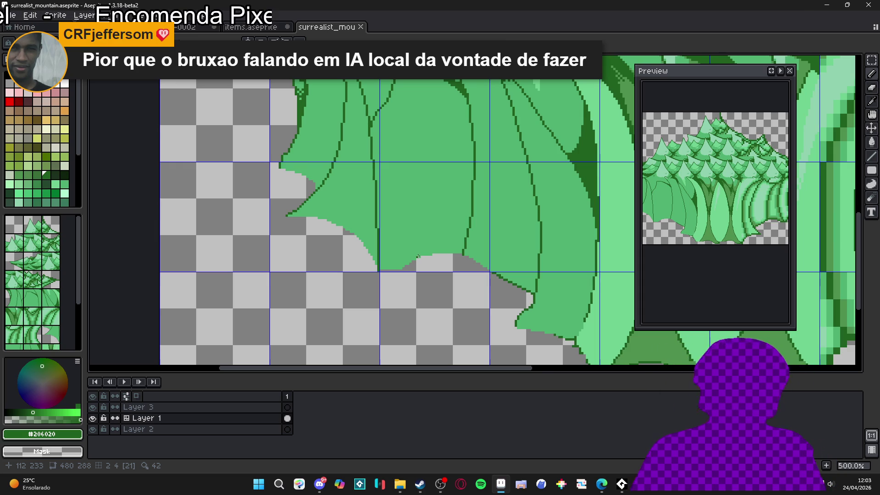
scroll(418, 257, up, 4)
Erase stray green pixels along the forest's bottom edge.
key(e)
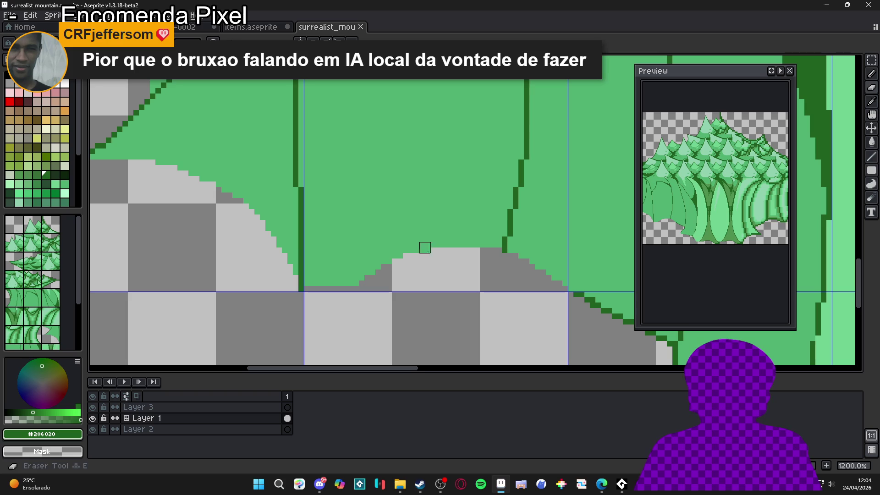
mouse_move(425, 251)
mouse_down()
mouse_move(340, 275)
mouse_move(387, 261)
mouse_up()
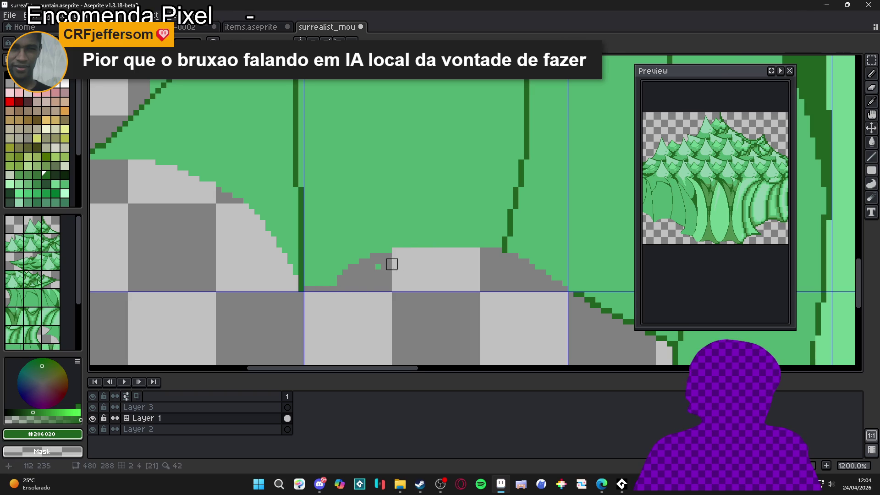
drag(332, 281, 320, 280)
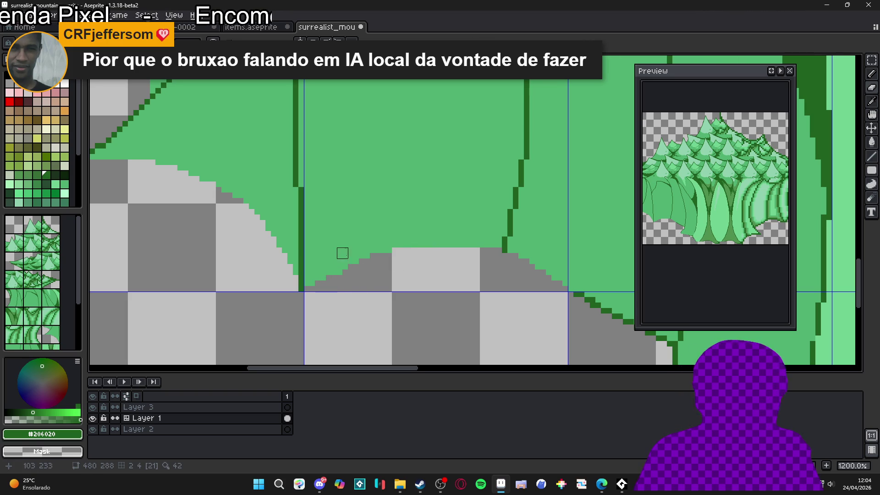
Fill small edge gaps with #50b070 and trim pixels above the small step.
alt+click(346, 263)
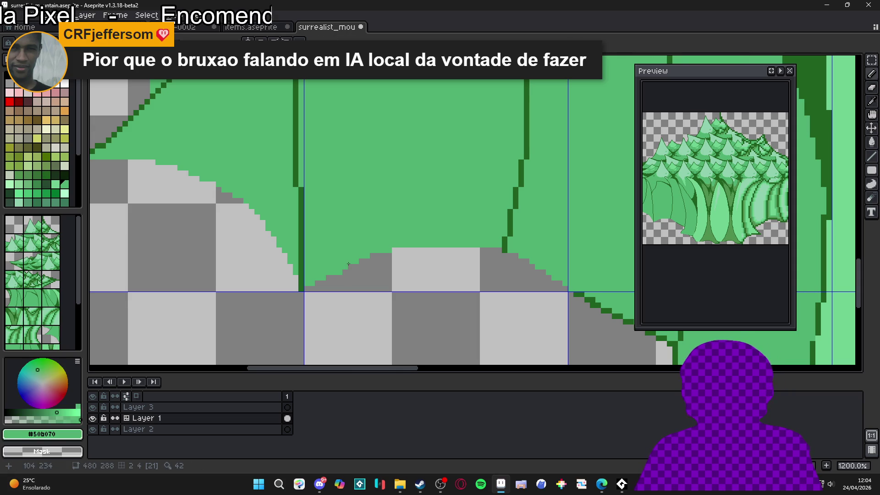
click(377, 256)
drag(499, 250, 481, 250)
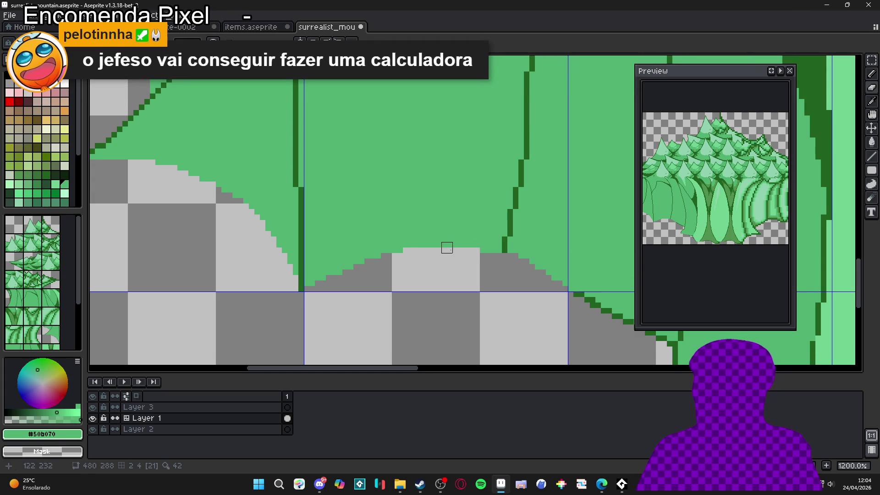
mouse_move(447, 248)
mouse_down()
mouse_move(436, 248)
mouse_move(447, 247)
mouse_up()
key(b)
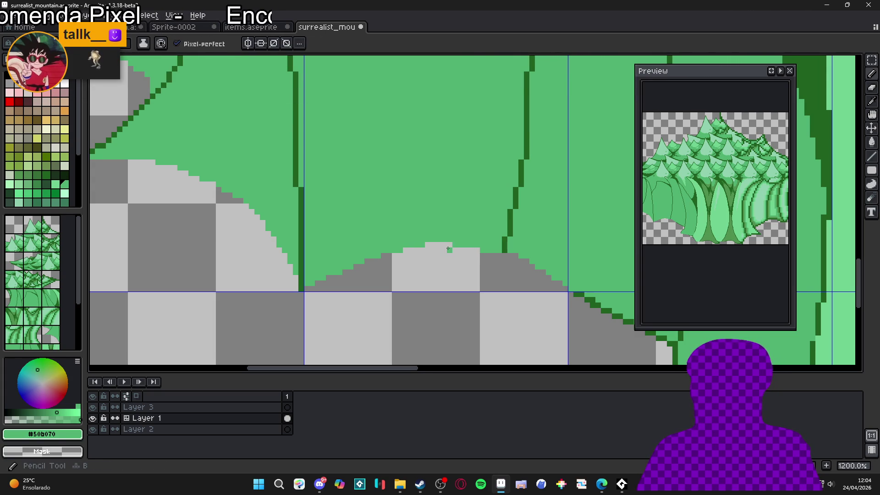
scroll(428, 243, down, 5)
scroll(428, 243, down, 1)
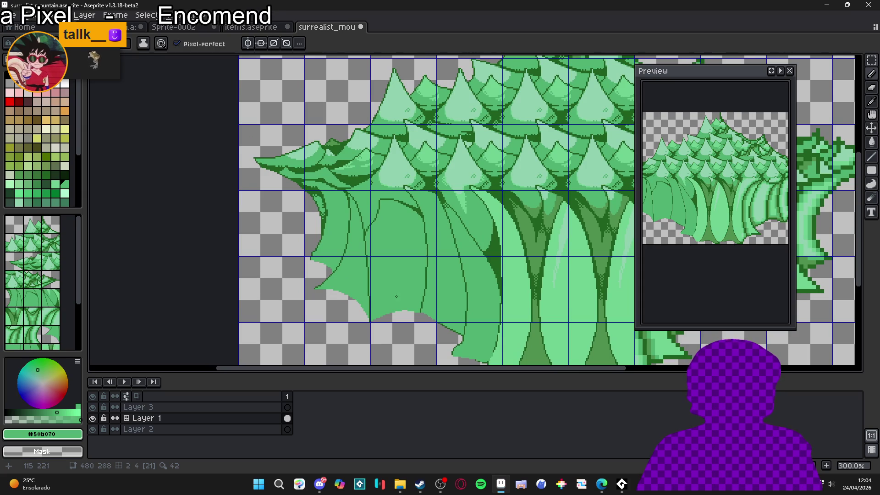
Hide the grid and eyedrop #206020 from the front tree's fold lines.
key(ctrl+')
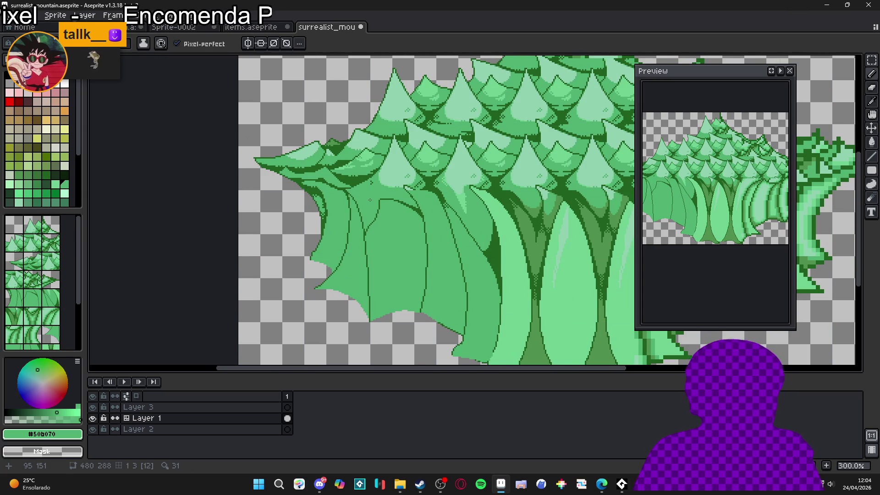
scroll(371, 199, up, 1)
scroll(383, 168, up, 6)
key(i)
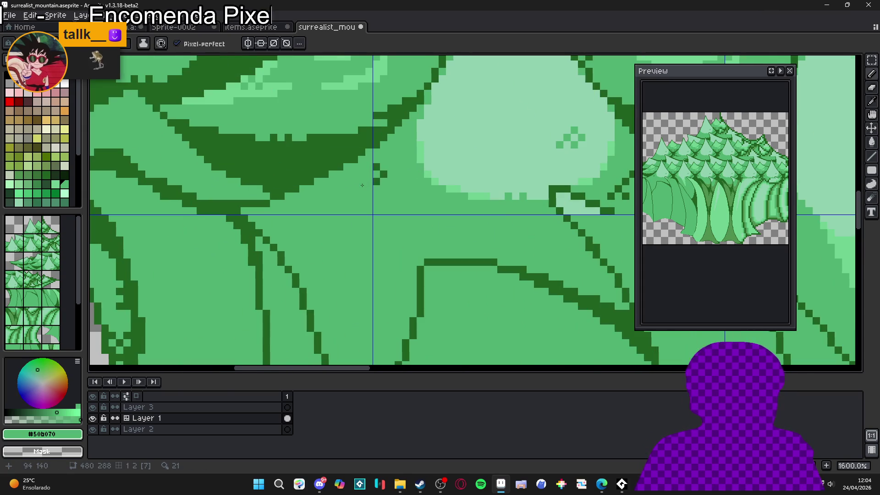
alt+click(376, 182)
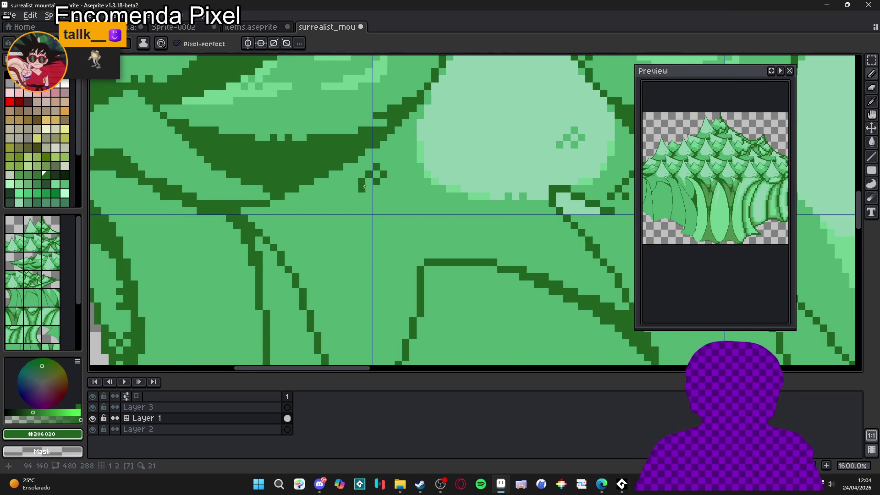
scroll(379, 212, down, 4)
key(v)
scroll(380, 215, down, 2)
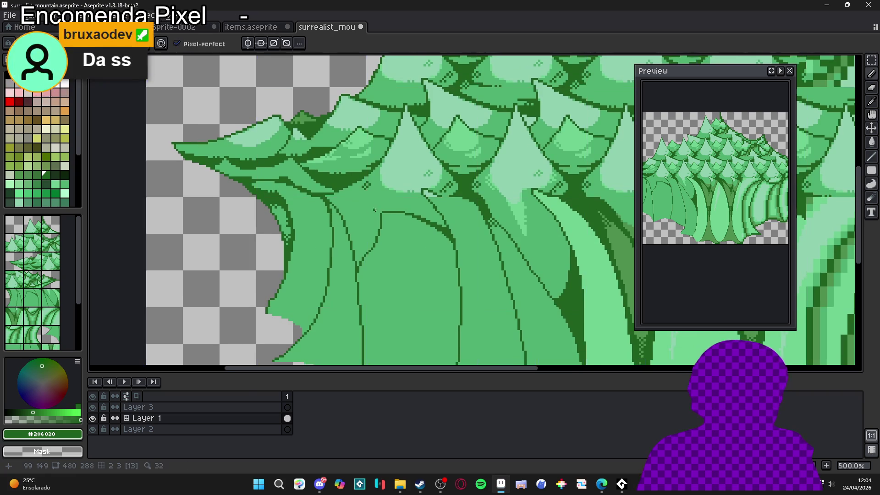
scroll(385, 231, up, 1)
scroll(381, 248, down, 2)
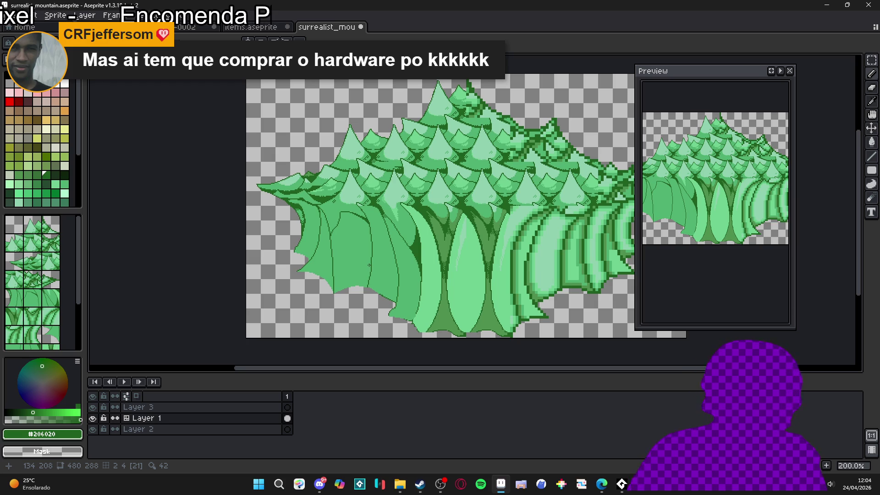
Pan the forest view slightly left, then bring up the items.aseprite sheet.
mouse_move(369, 265)
mouse_down()
mouse_move(352, 249)
mouse_move(304, 253)
mouse_up()
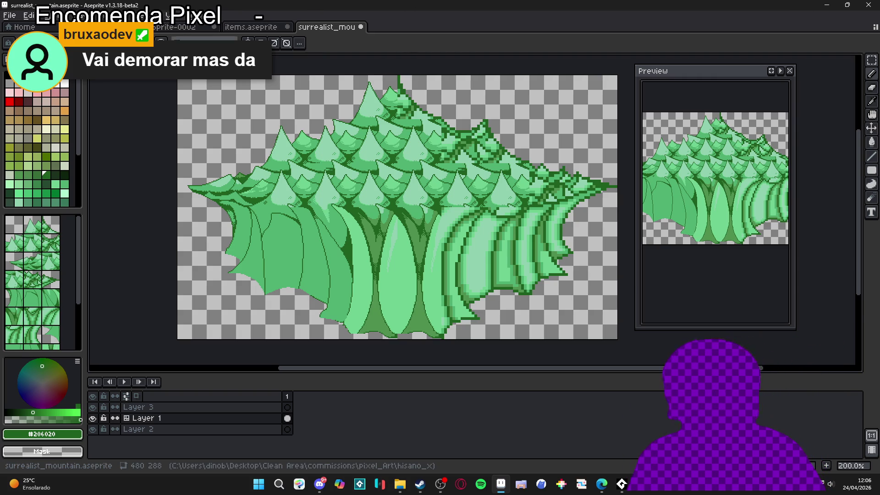
key(ctrl+shift+Tab)
scroll(424, 184, up, 1)
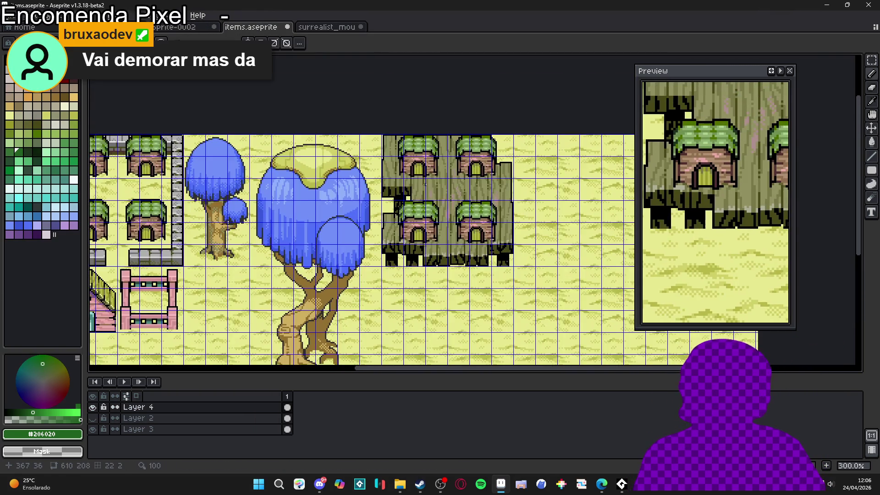
Hide the grid, return to surrealist_mountain.aseprite, and refocus the Aseprite window.
scroll(424, 184, up, 1)
key(ctrl+apostrophe)
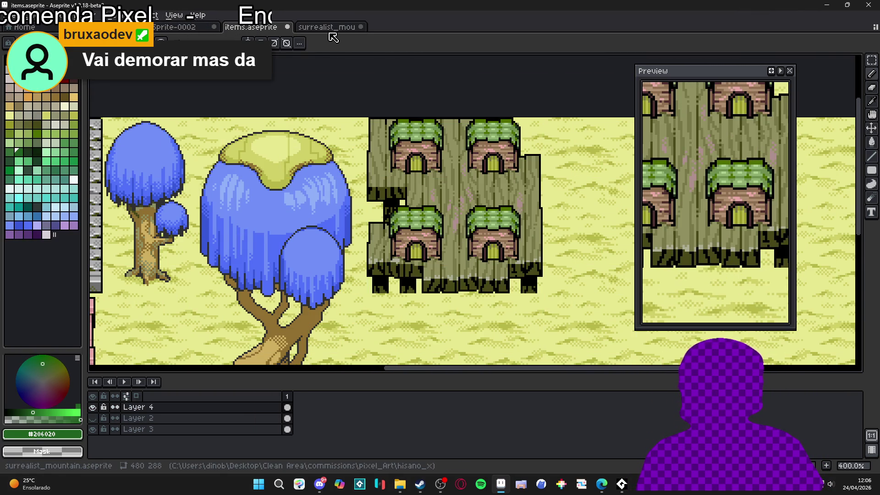
key(ctrl+Tab)
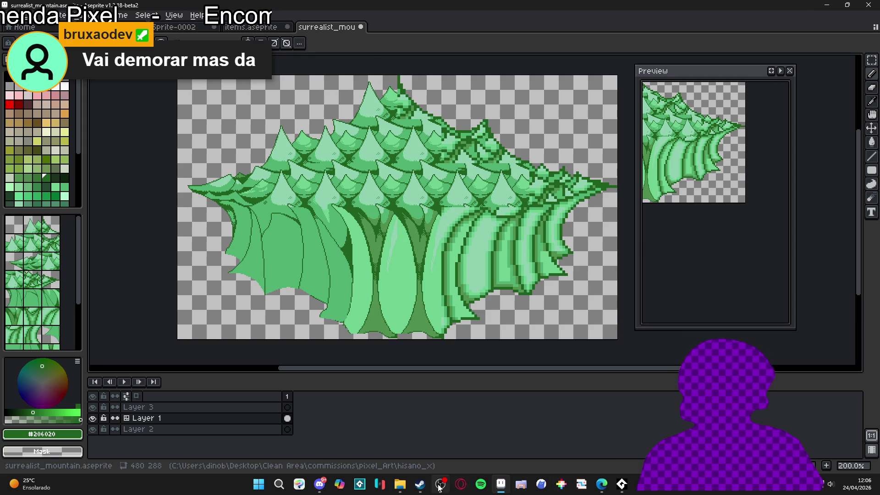
click(438, 485)
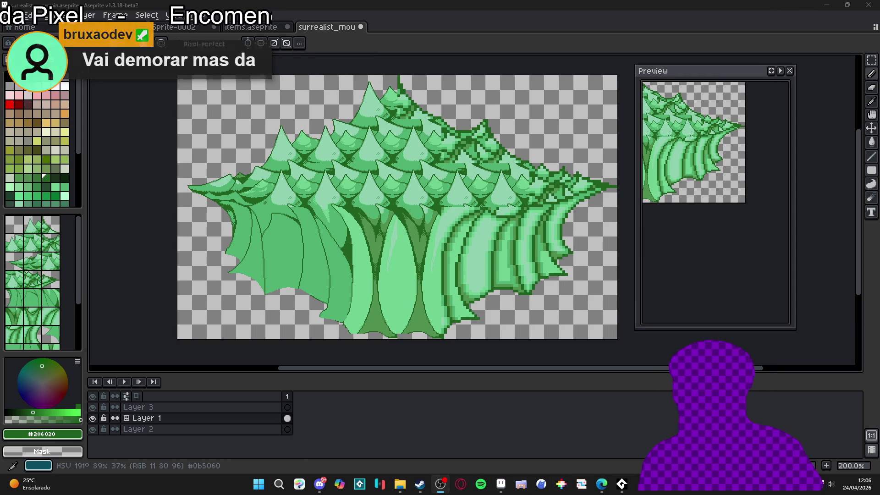